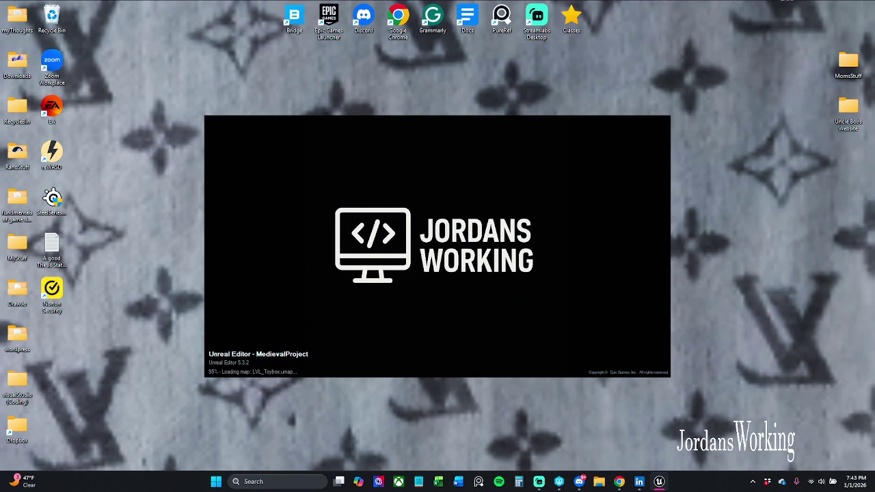
Launch MedievalProject in Unreal Editor 5.3 and let the LVL_Toybox map load
mouse_move(150, 67)
mouse_down()
mouse_move(273, 196)
mouse_move(640, 388)
mouse_move(702, 408)
mouse_up()
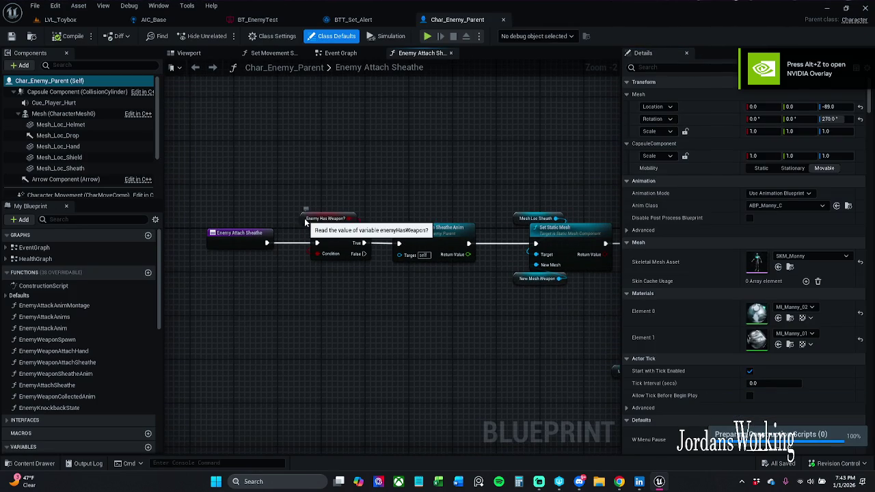
Nudge the Enemy Has Weapon? node left, then check out, save and close Char_Enemy_Parent
drag(304, 221, 293, 221)
click(326, 179)
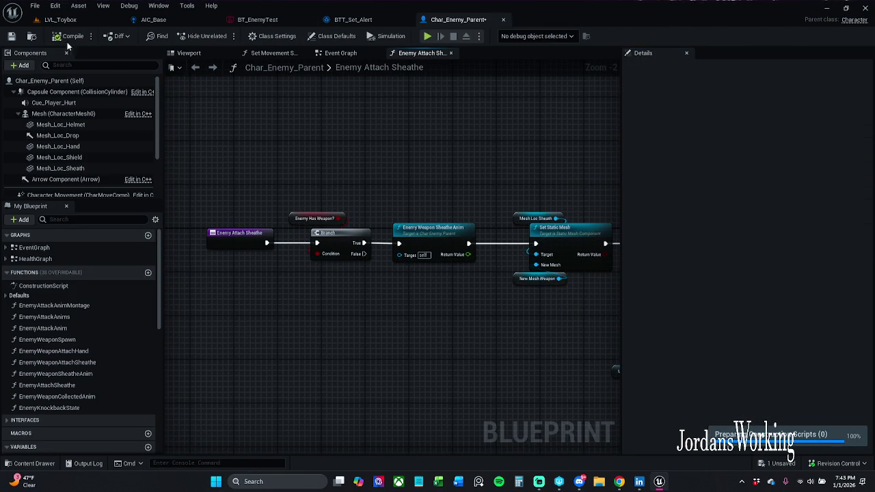
click(13, 38)
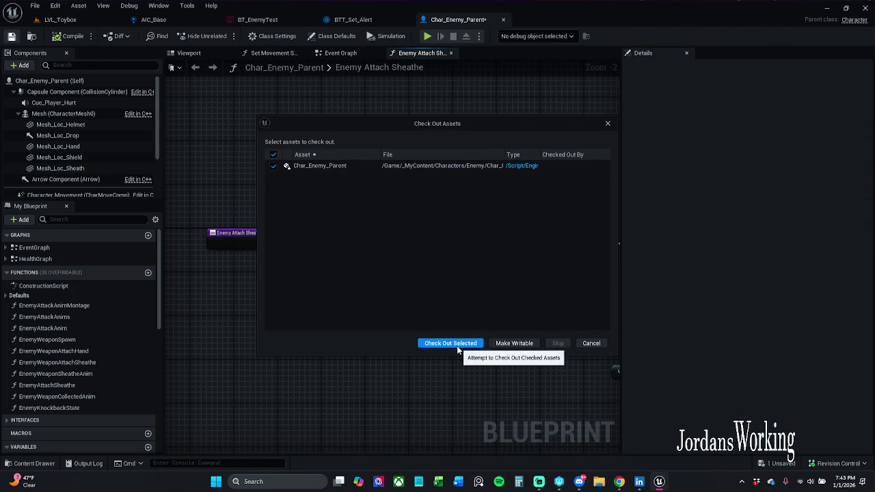
click(453, 342)
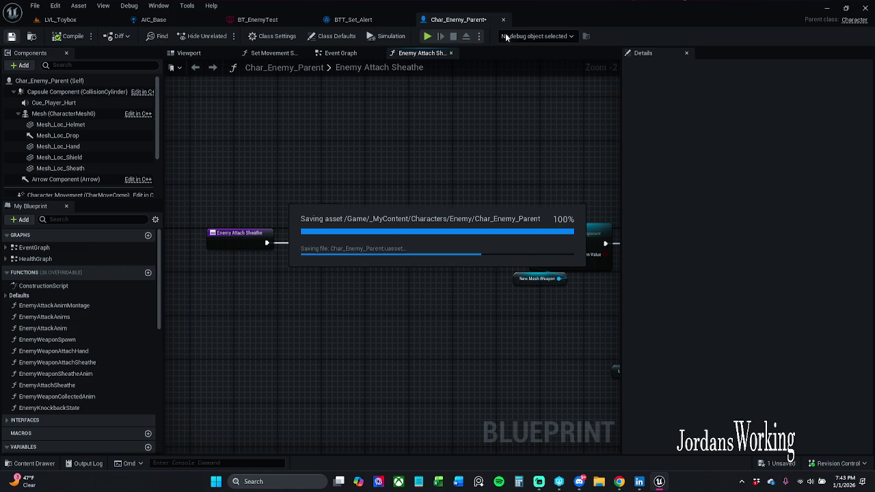
click(504, 21)
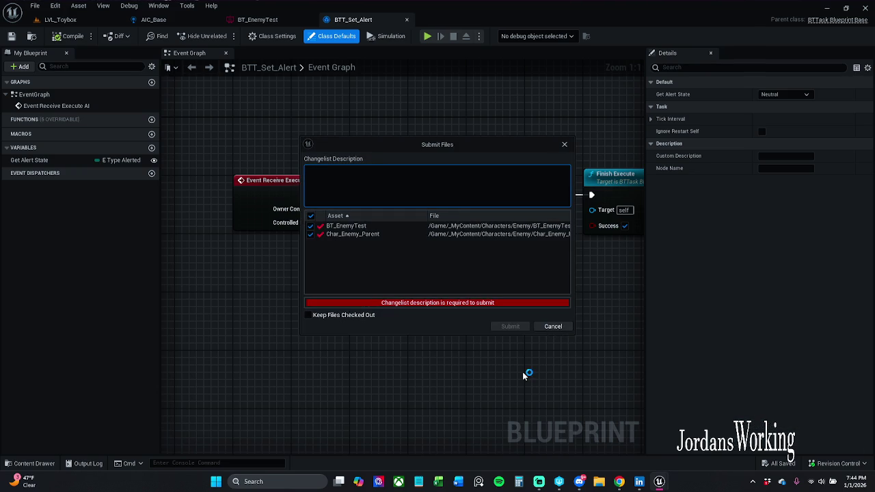
Submit only Char_Enemy_Parent, excluding BT_EnemyTest, as changelist 271 described 'Moved a node'
click(310, 226)
click(367, 179)
text(Moved a node)
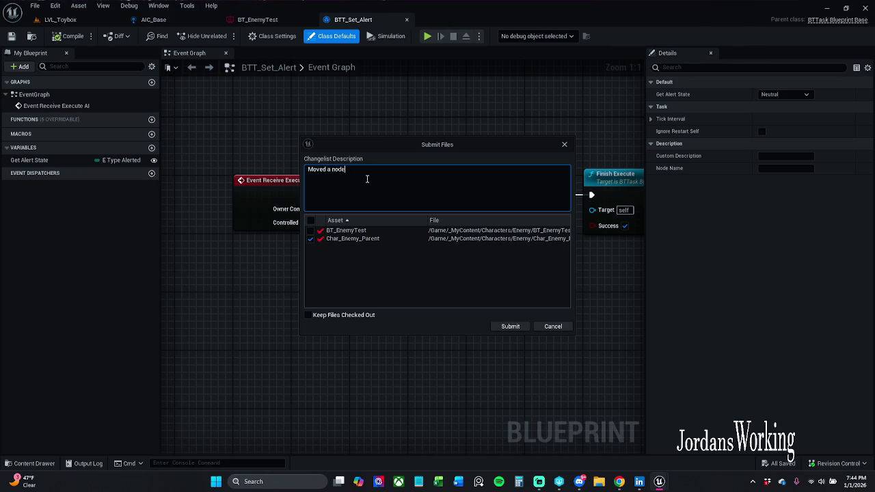
click(511, 327)
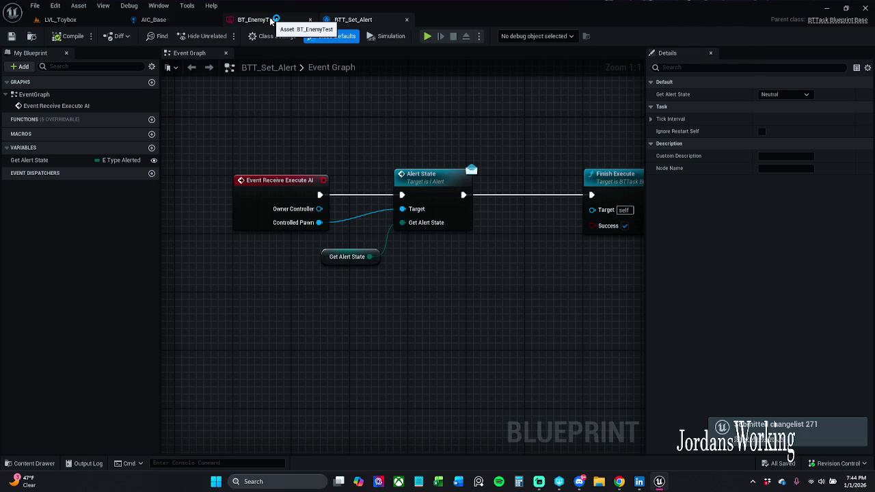
click(272, 20)
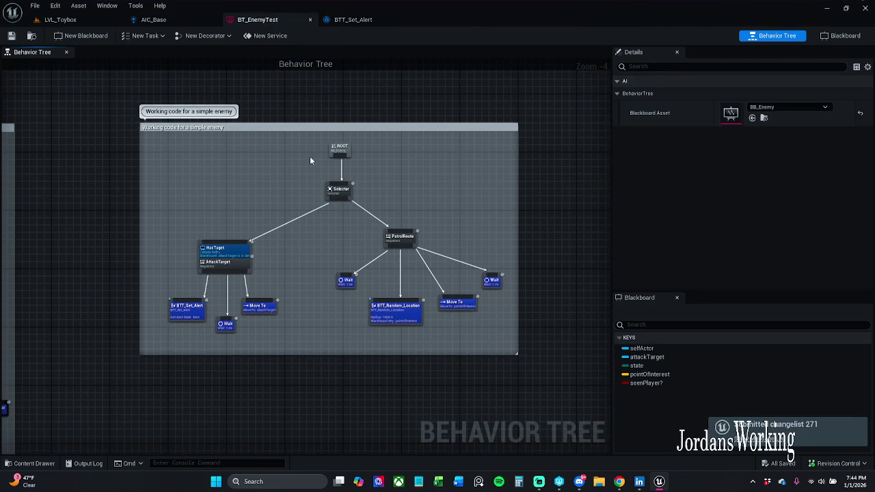
Darken the 'Working code for a simple enemy' comment to brightness 0.123 and save BT_EnemyTest
scroll(326, 156, up, 1)
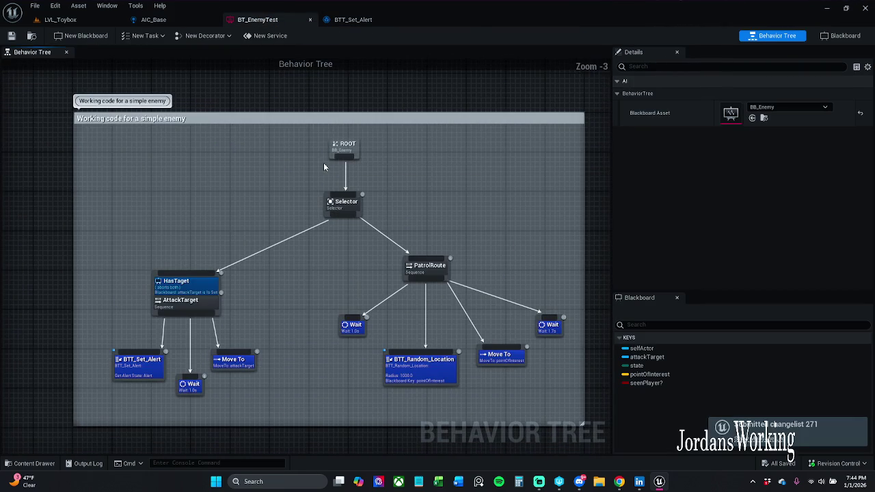
click(368, 143)
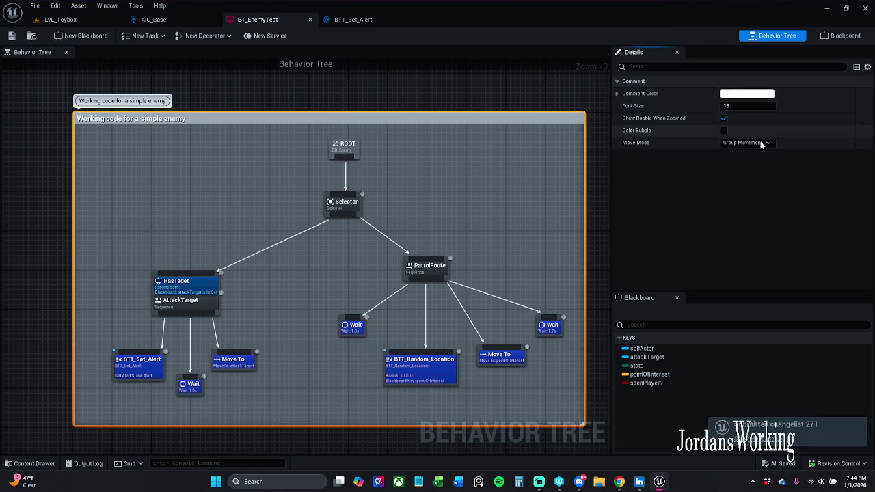
click(768, 95)
click(729, 269)
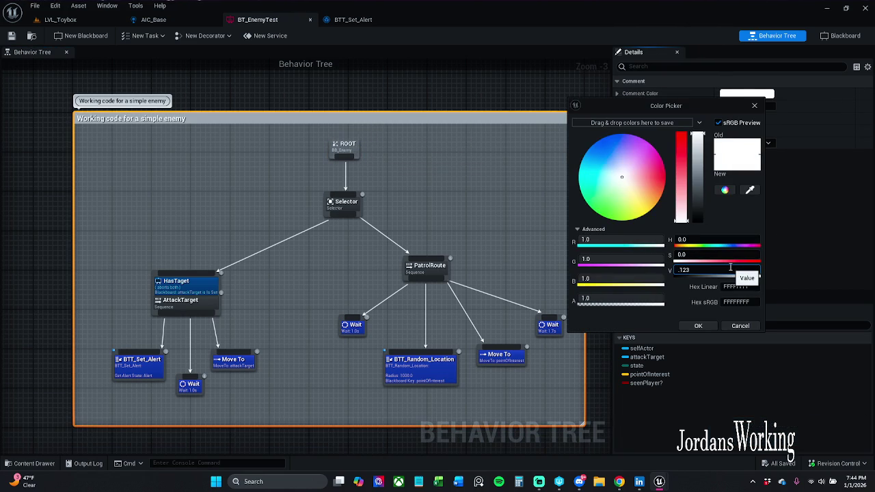
key(Return)
click(717, 321)
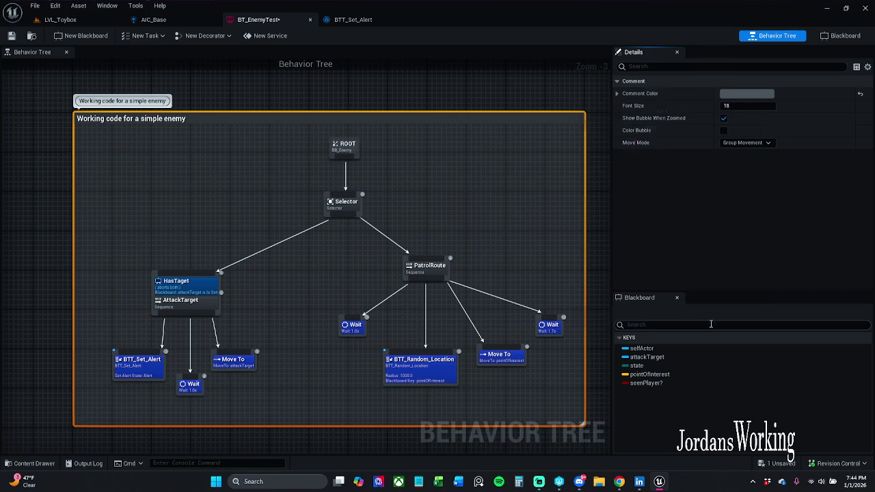
click(11, 35)
click(60, 19)
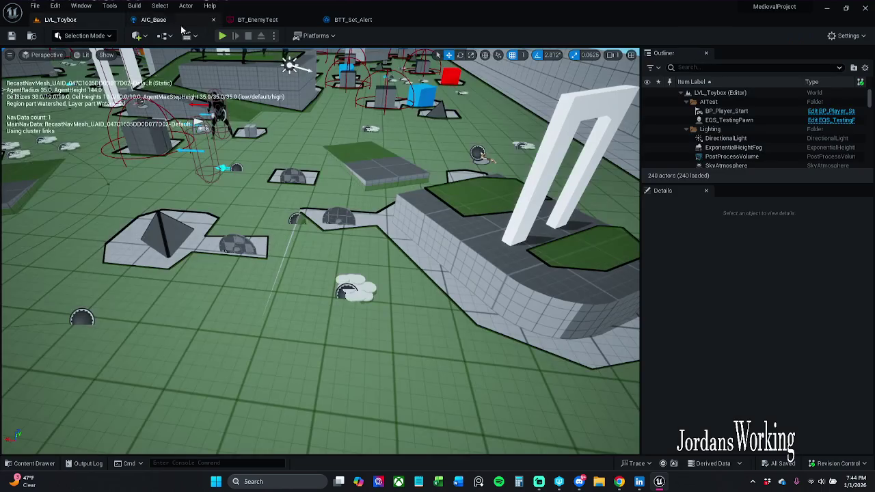
Play-test LVL_Toybox, running forward to collect coins, a bow and AOE potions
click(222, 36)
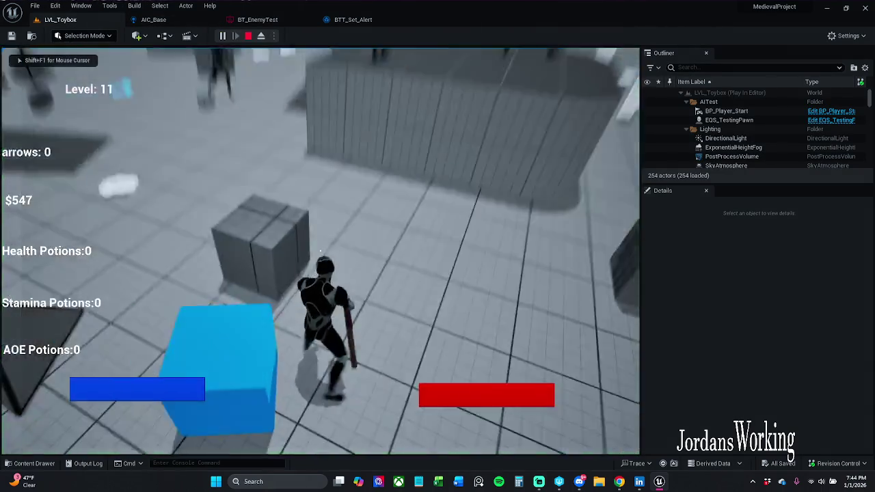
key(w)
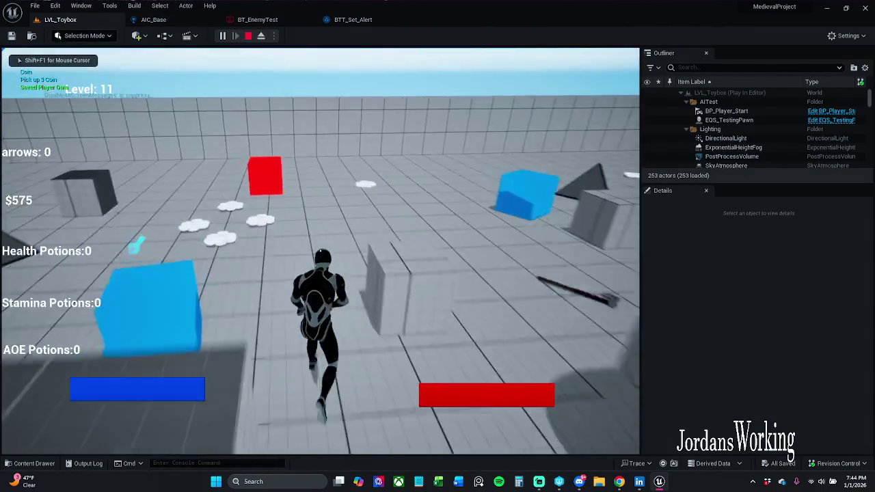
key(w)
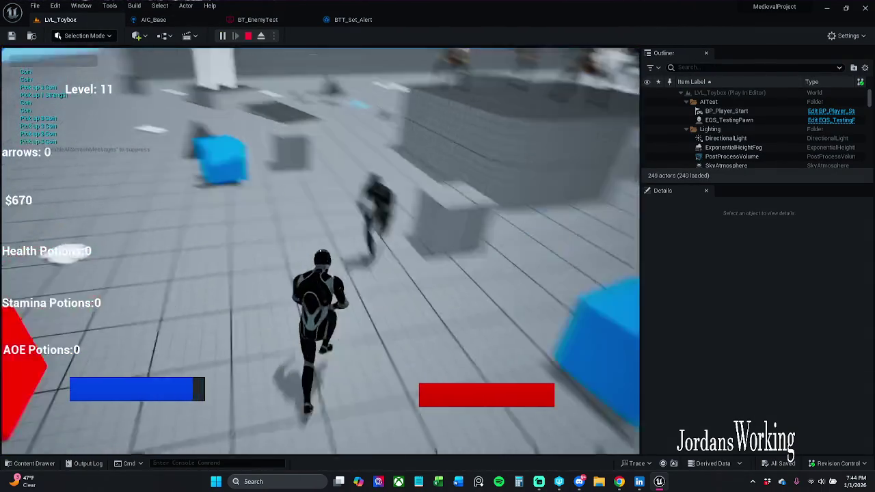
key(w)
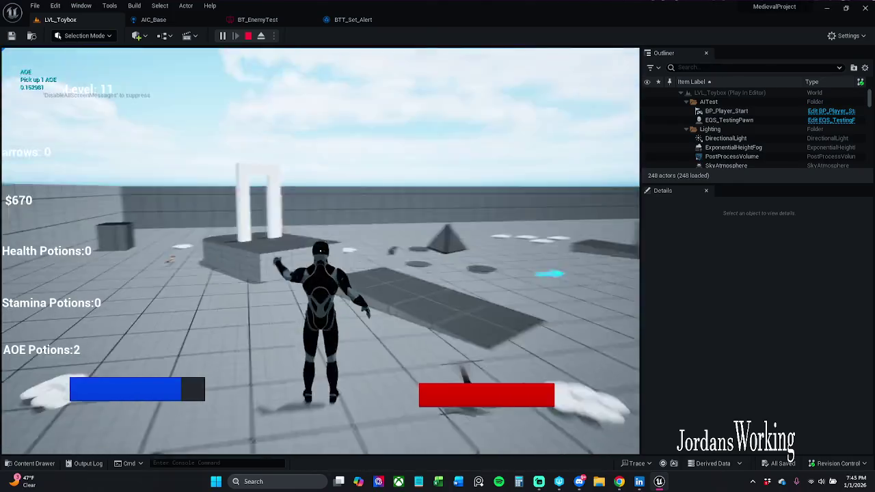
key(w)
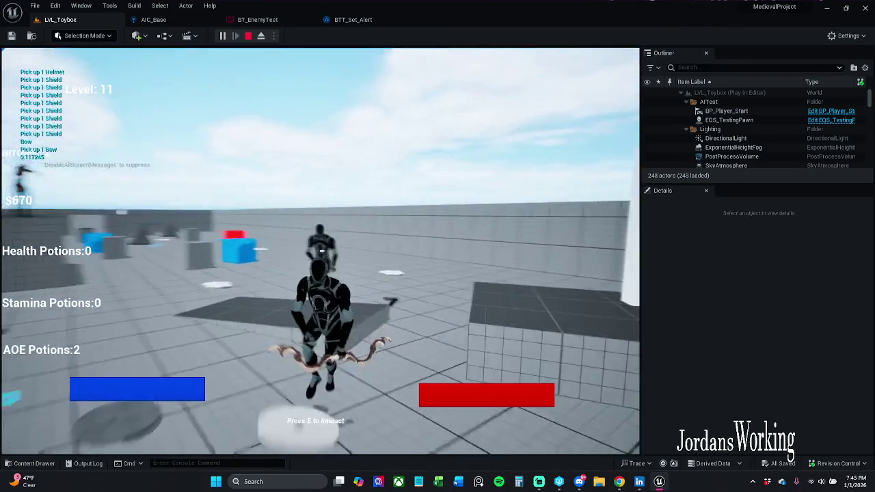
key(Escape)
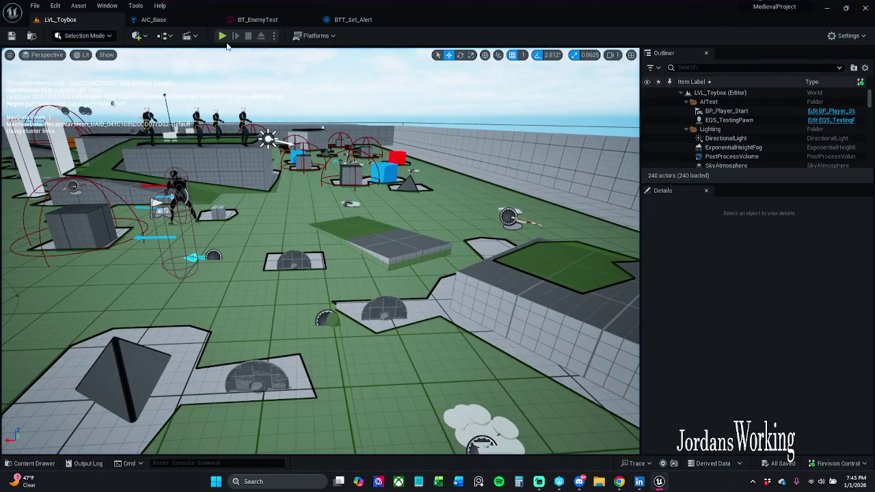
Run a second play-test along the enemy-topped wall and across the arena, grabbing a helmet and health
click(229, 35)
key(w)
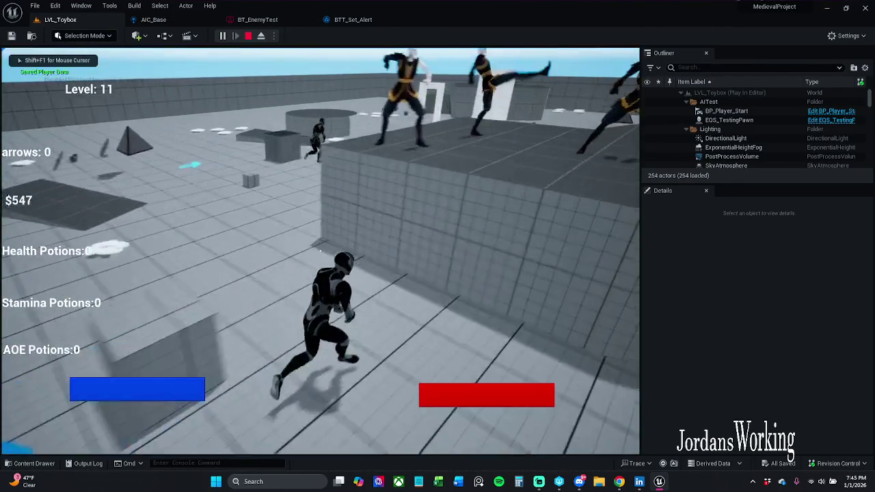
key(a)
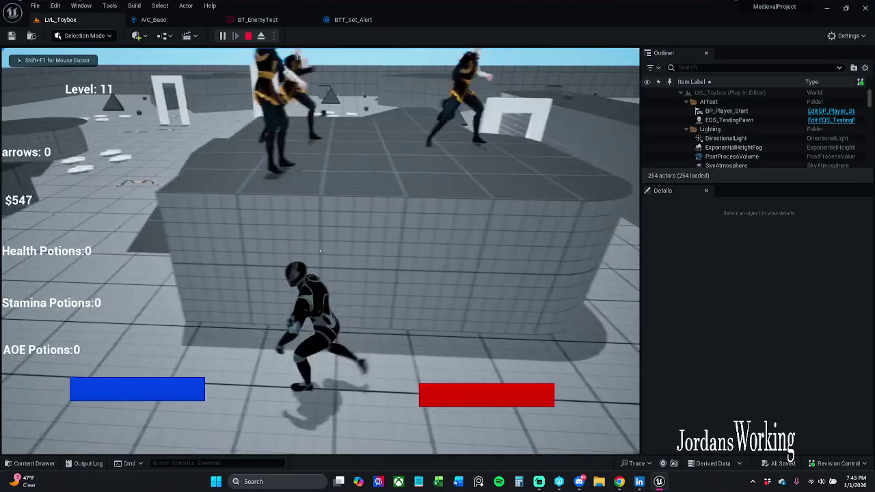
key(s)
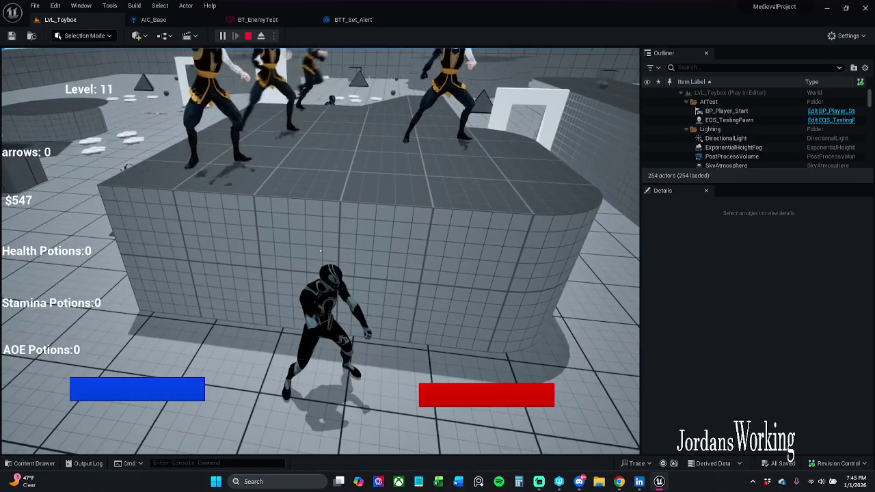
key(w)
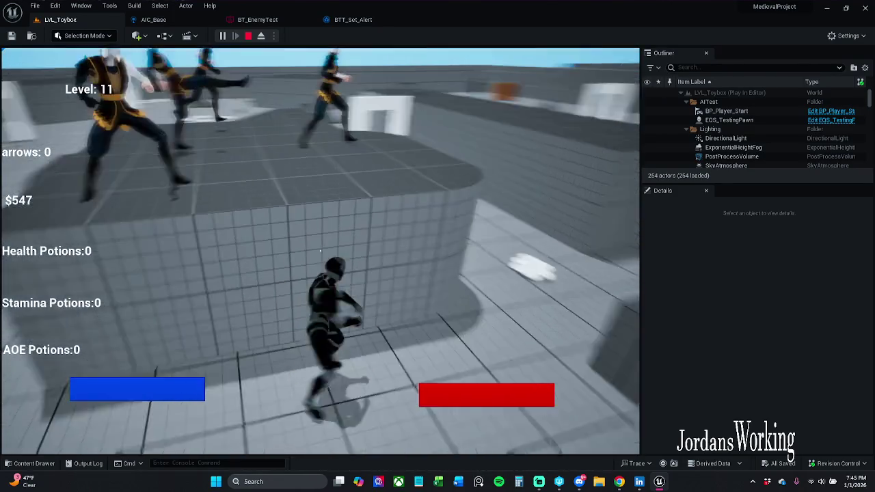
key(w)
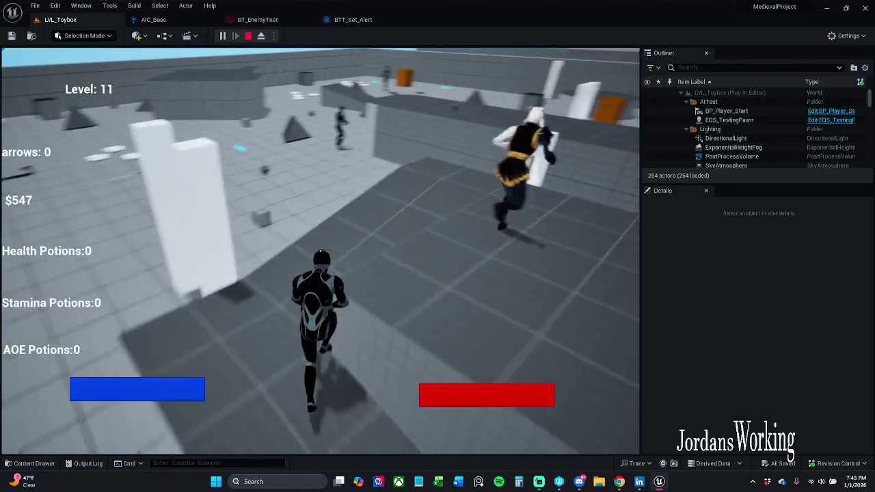
key(w)
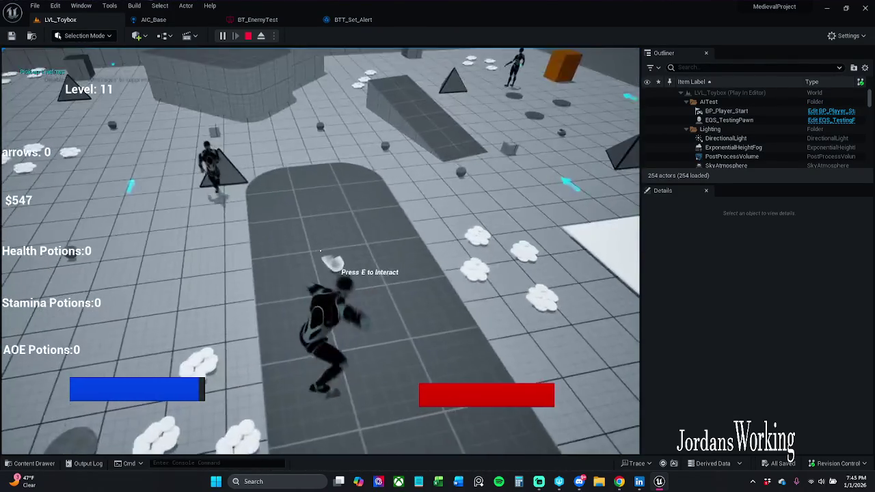
key(w)
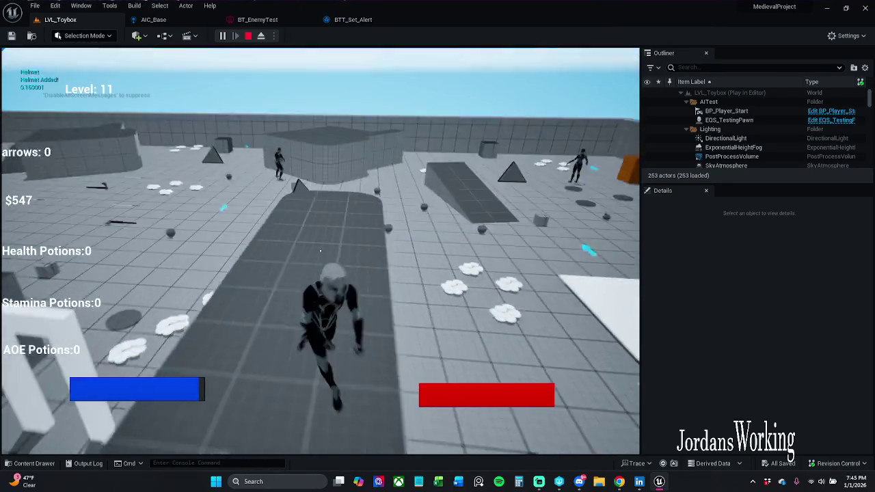
key(w)
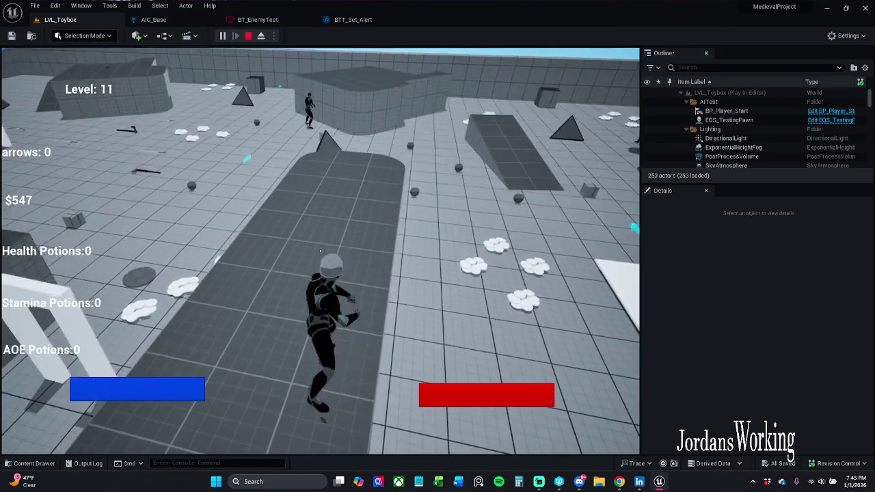
key(w)
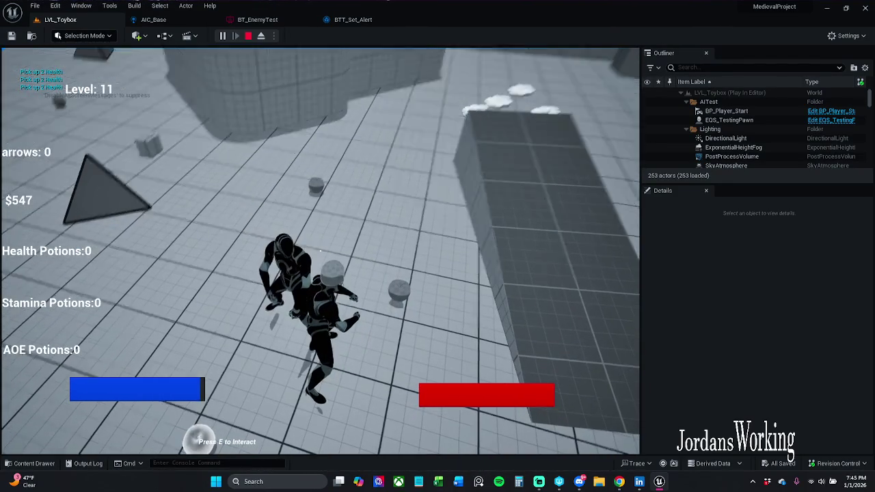
key(Escape)
click(257, 19)
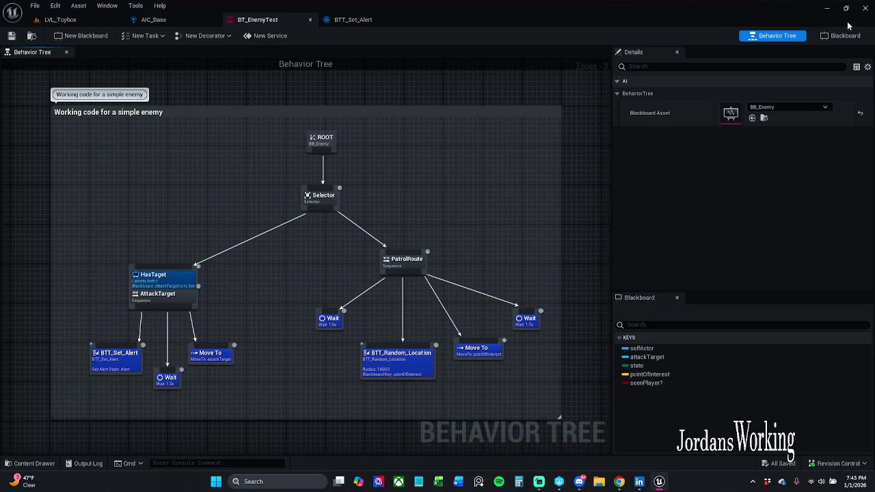
Inspect the PatrolRoute sequence and the blackboard keys available to the HasTaget decorator
click(847, 35)
click(780, 36)
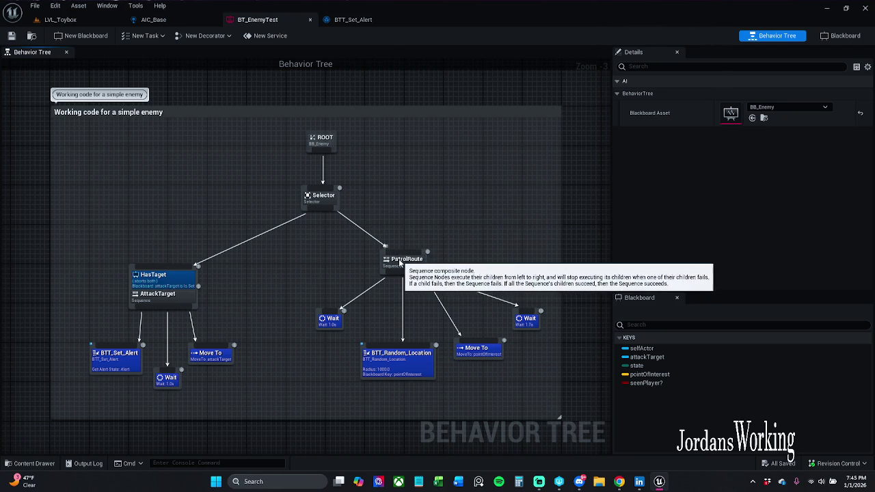
click(396, 263)
click(189, 286)
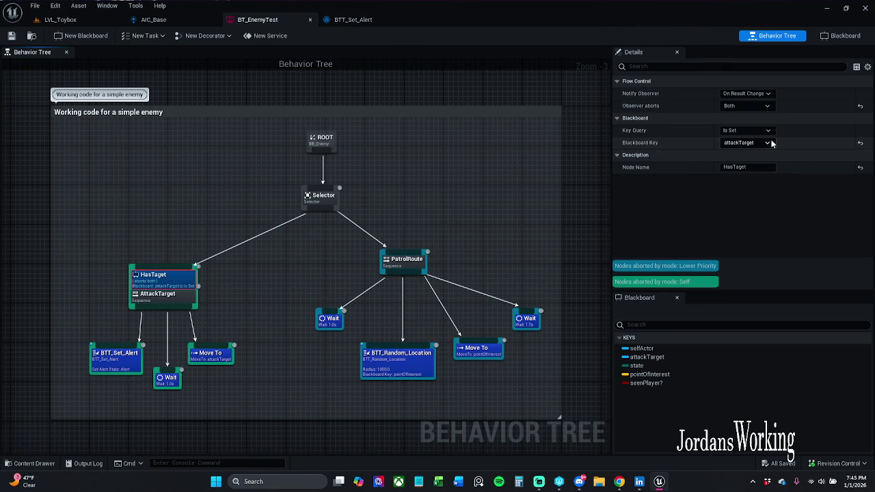
click(742, 142)
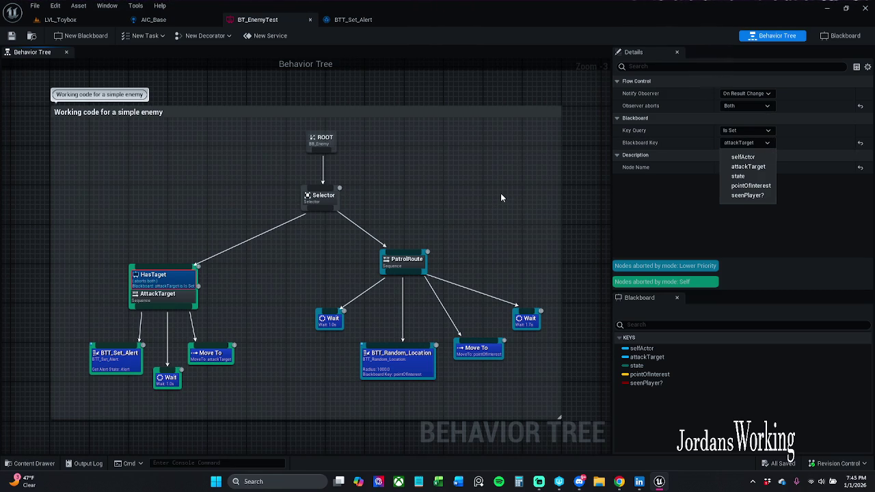
click(501, 195)
click(183, 279)
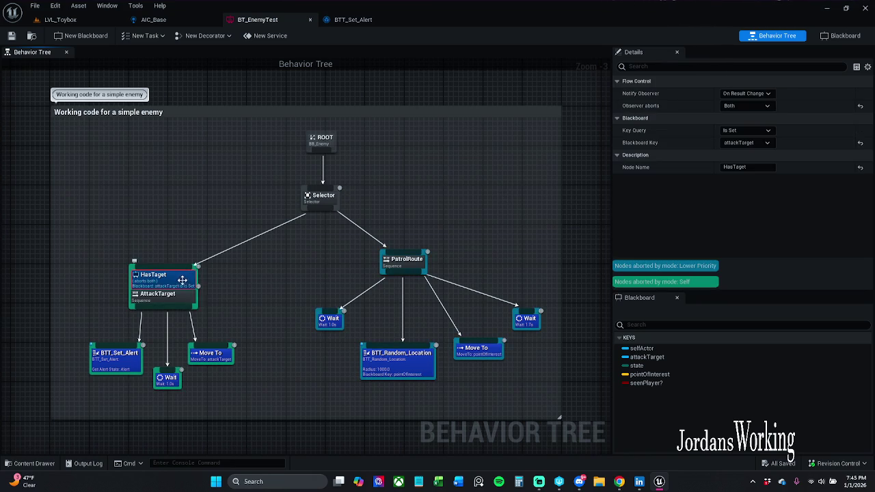
click(410, 236)
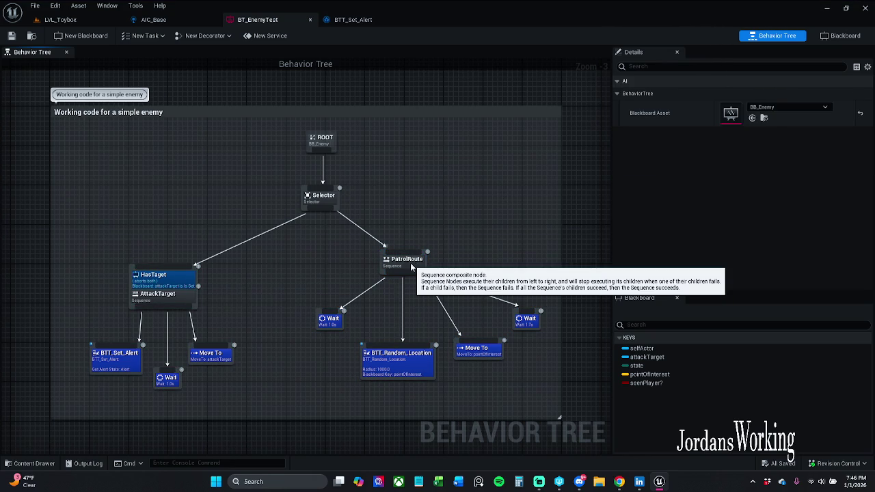
Add a BTD_HasPatrol_Route decorator to the PatrolRoute sequence and save the tree
right_click(411, 263)
mouse_move(470, 385)
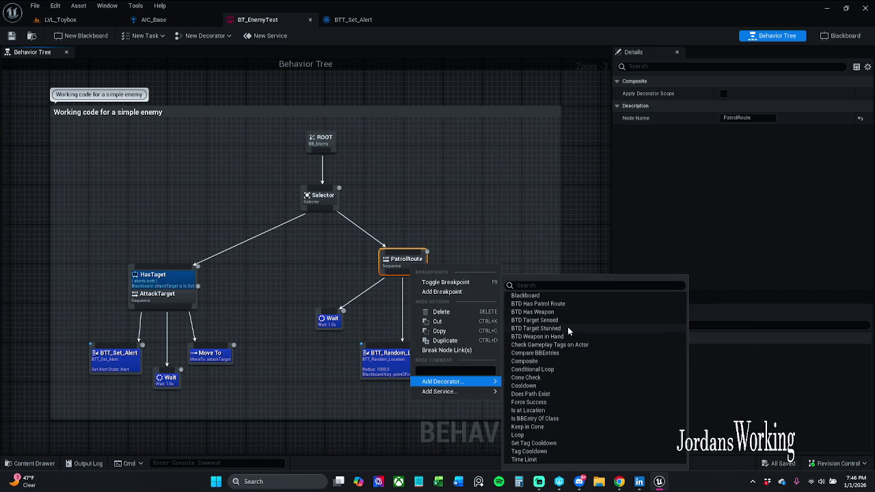
click(538, 304)
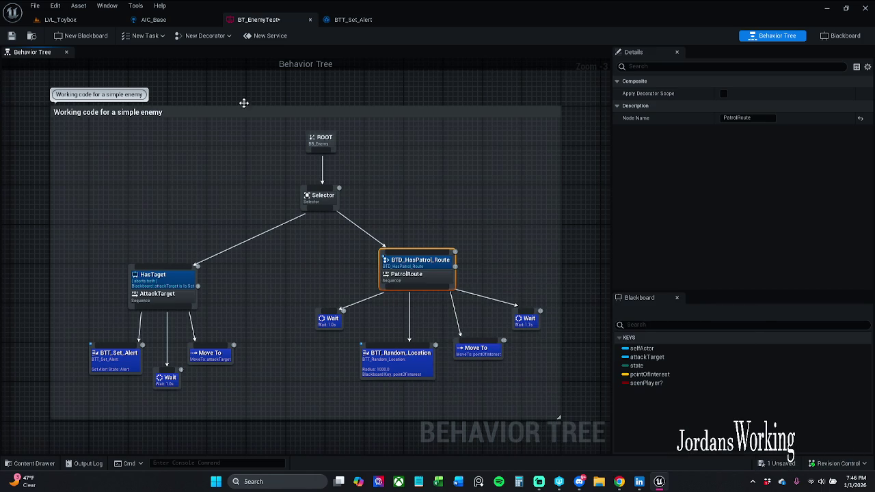
click(11, 36)
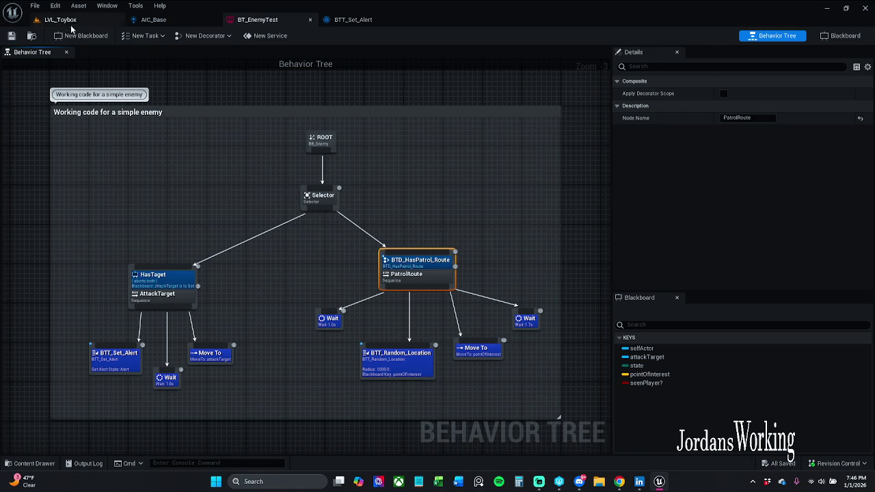
Back in LVL_Toybox, select the enemy character and scroll through its details
click(62, 20)
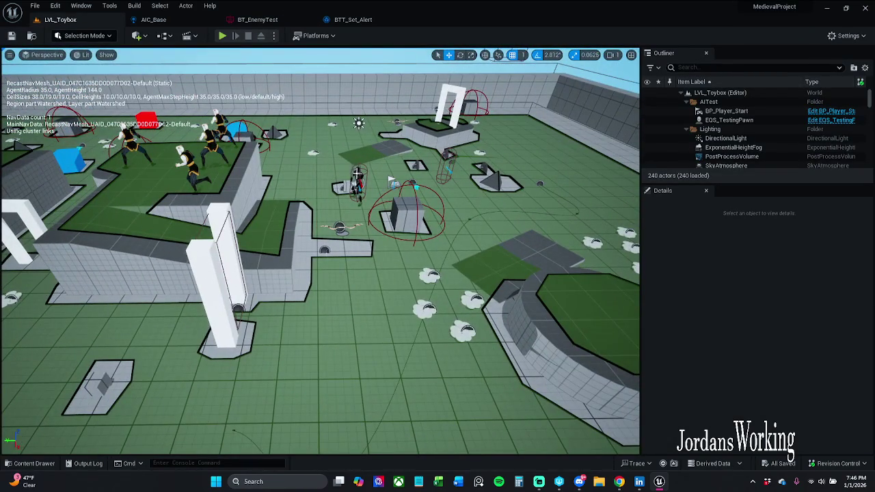
click(357, 176)
scroll(801, 388, down, 5)
scroll(801, 396, down, 1)
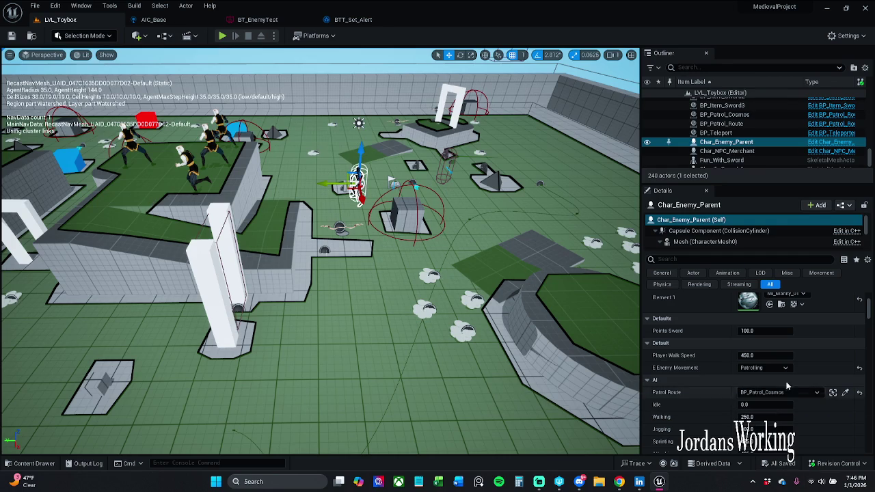
Rename BP_Patrol_Cosmos to BP_Patrol_Moon in the Outliner
click(724, 114)
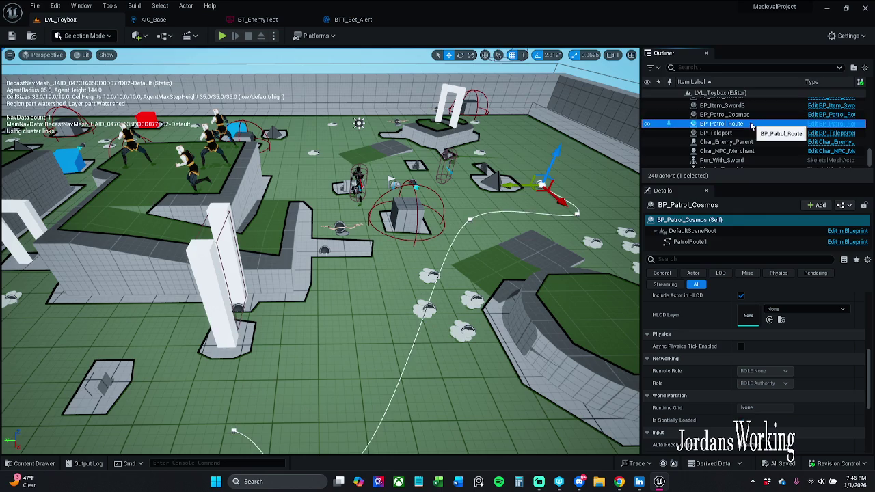
key(F2)
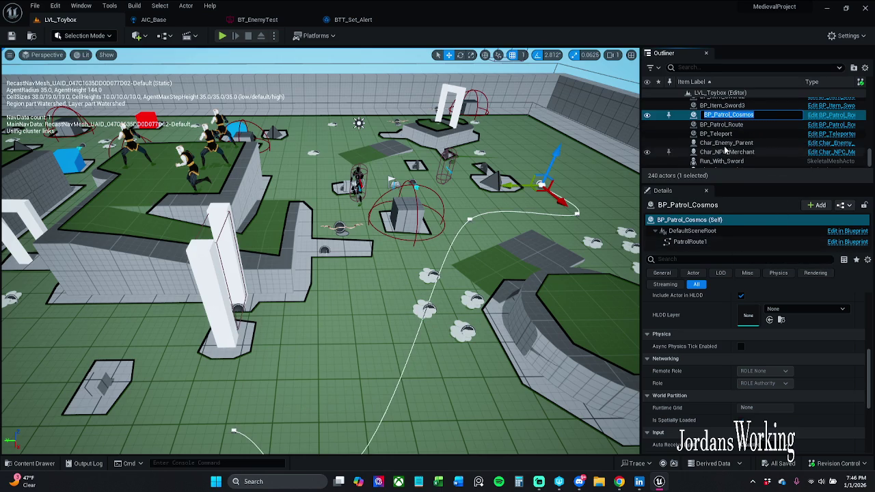
click(734, 115)
drag(726, 114, 753, 115)
text(Moon)
key(Return)
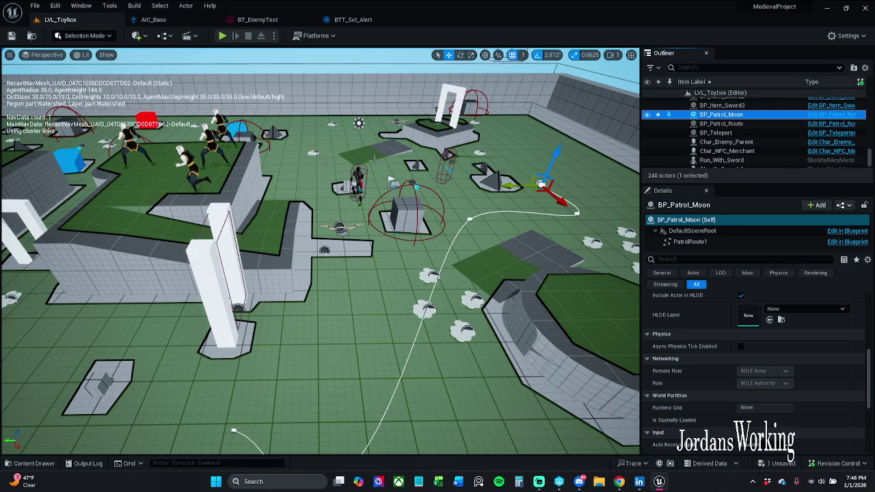
Confirm Char_Enemy_Parent's Patrol Route dropdown now lists BP_Patrol_Moon
click(726, 141)
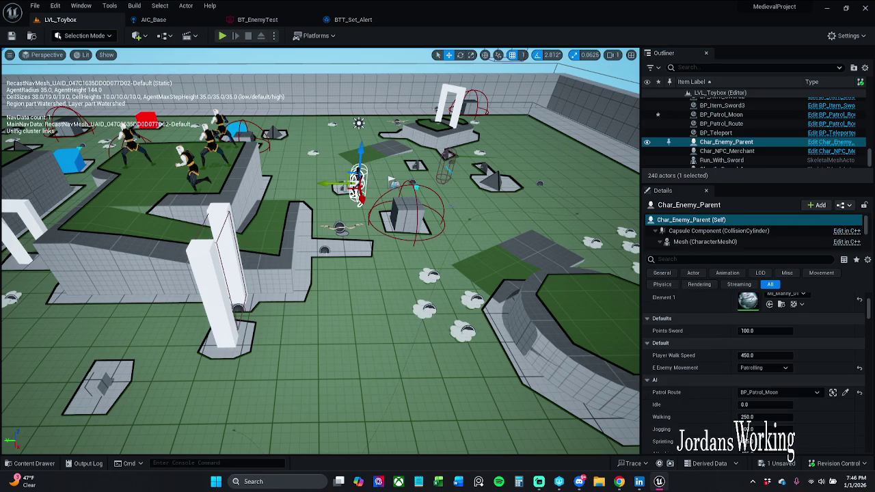
click(782, 393)
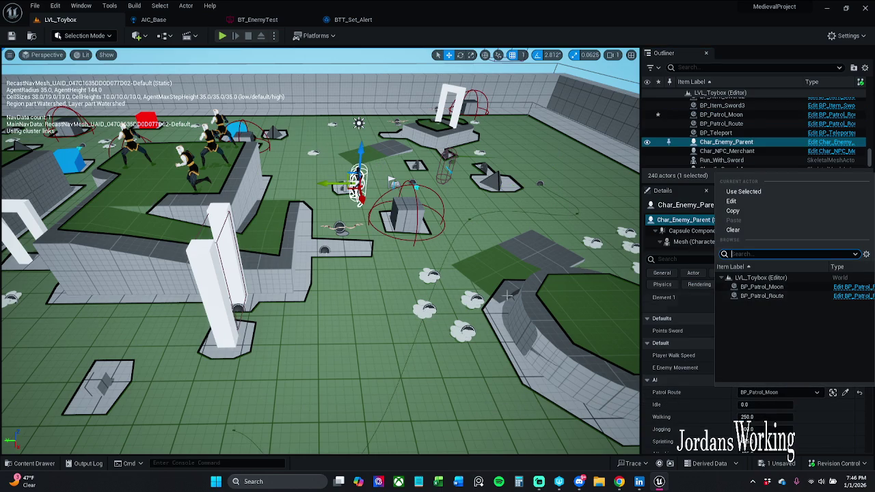
click(222, 36)
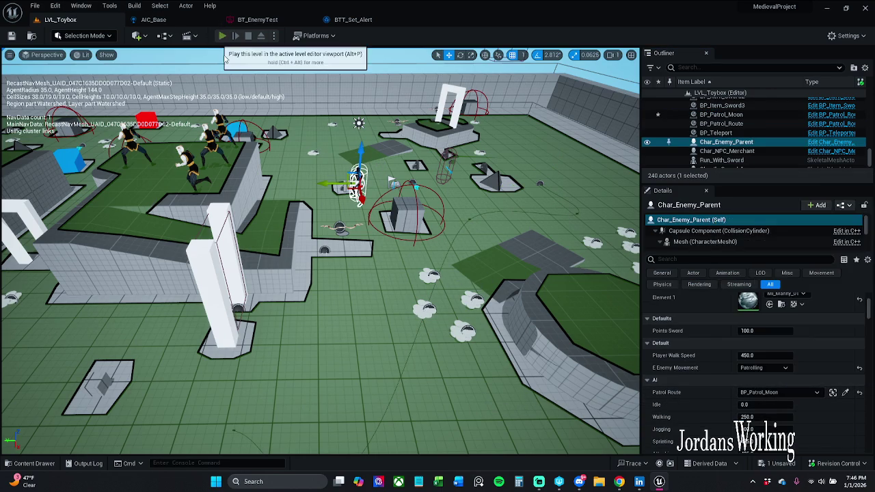
Stop the quick test, then replay LVL_Toybox, running around the arena collecting coins
key(Escape)
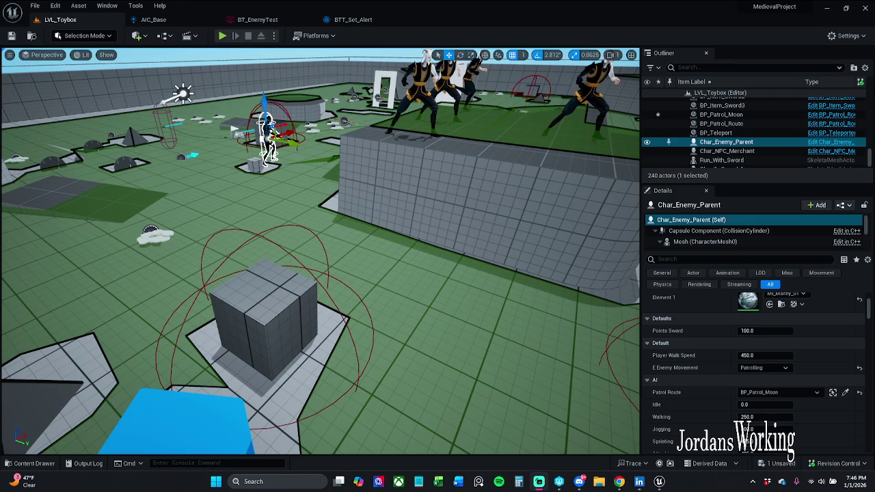
key(p)
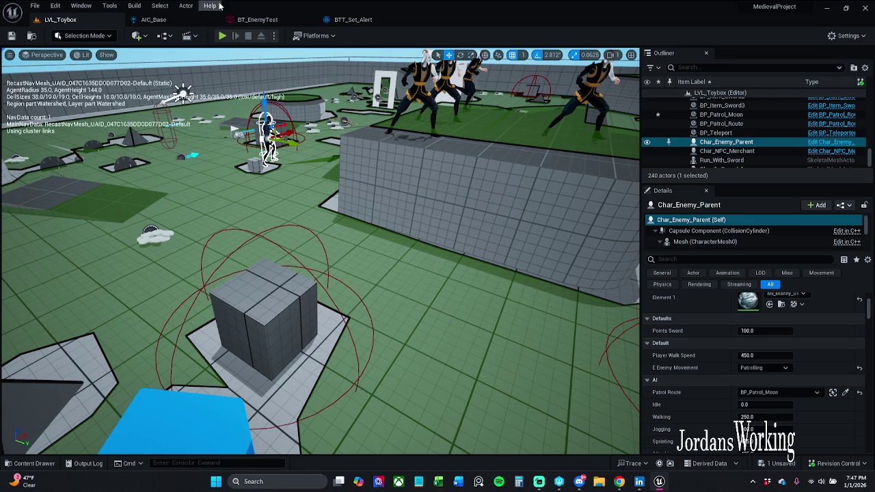
click(222, 36)
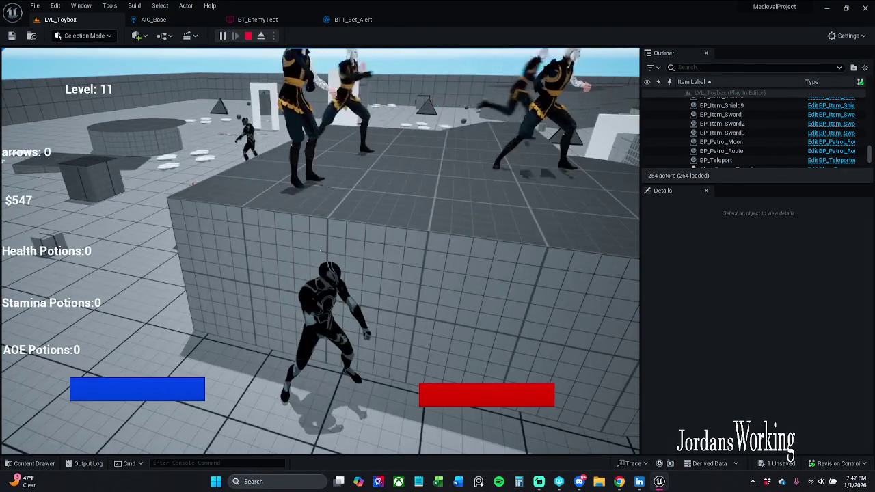
key(shift+w)
key(shift+w)
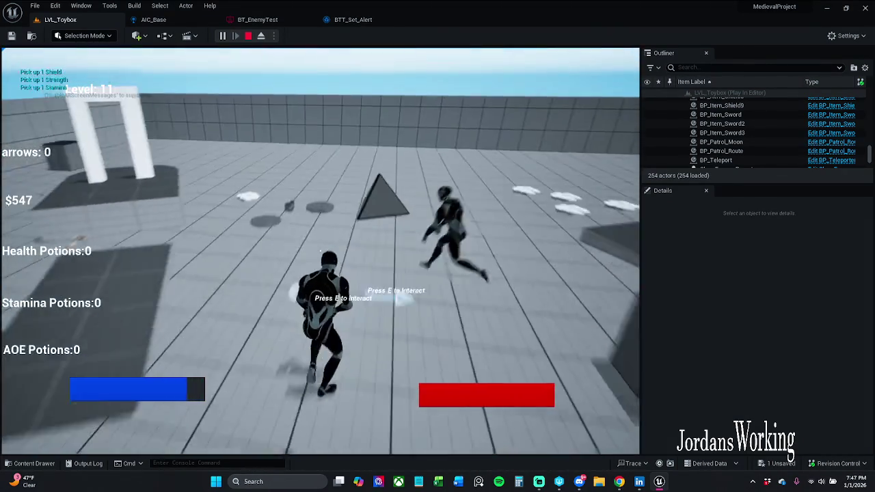
key(w)
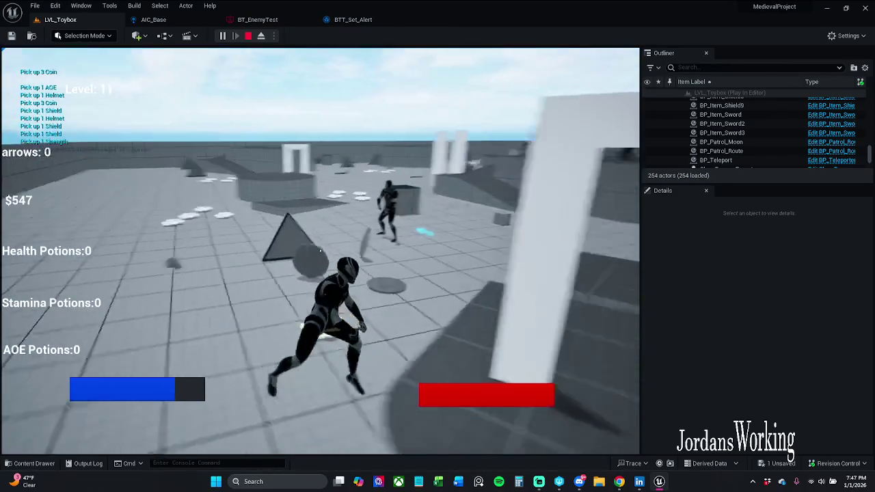
key(w)
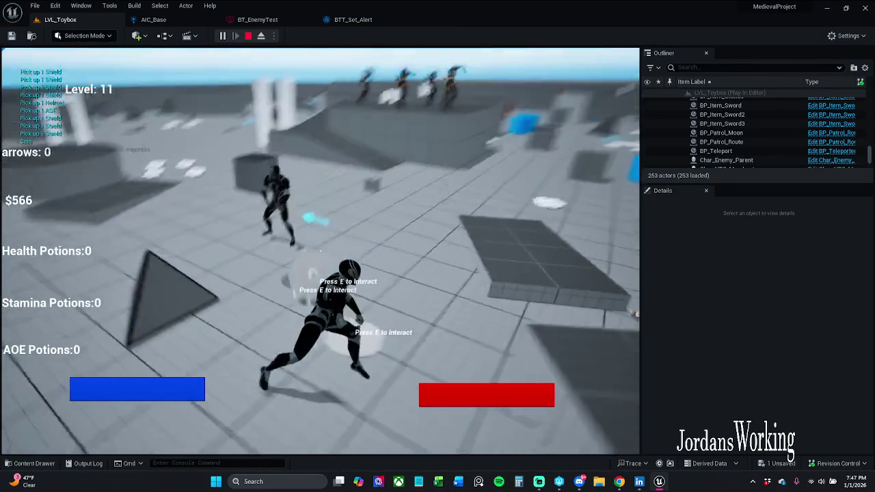
key(shift+F1)
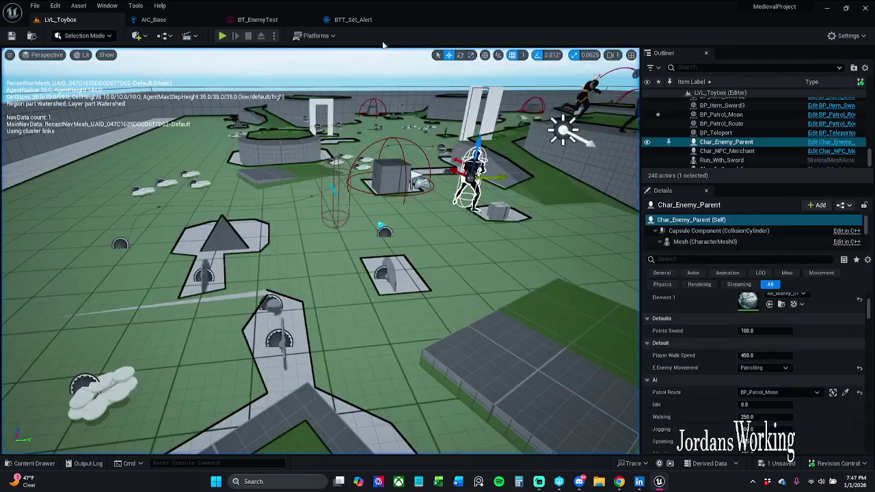
click(353, 19)
click(260, 19)
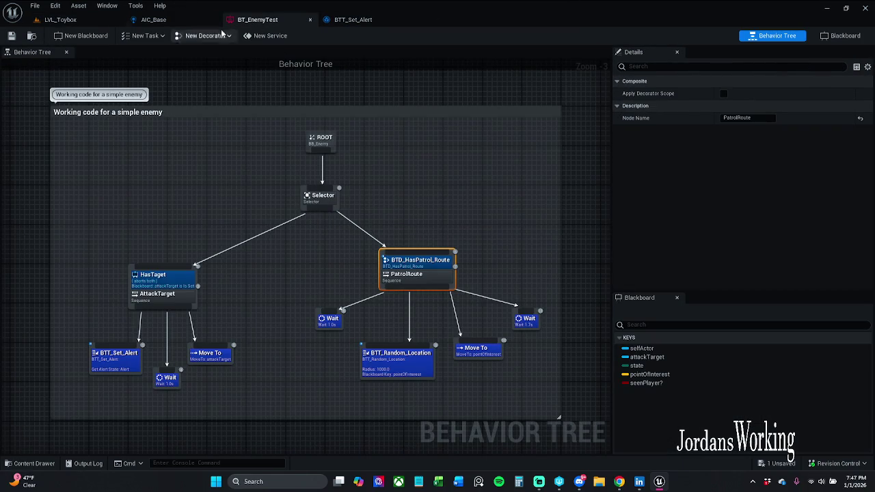
click(153, 19)
click(61, 19)
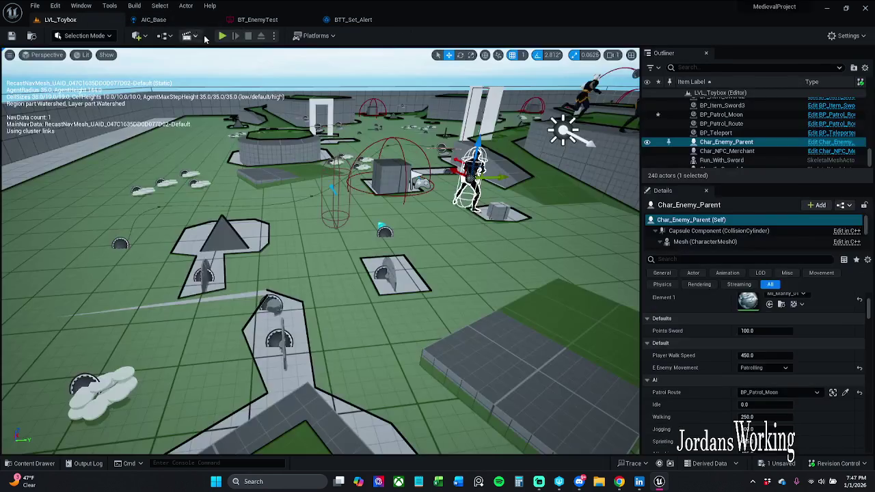
click(222, 35)
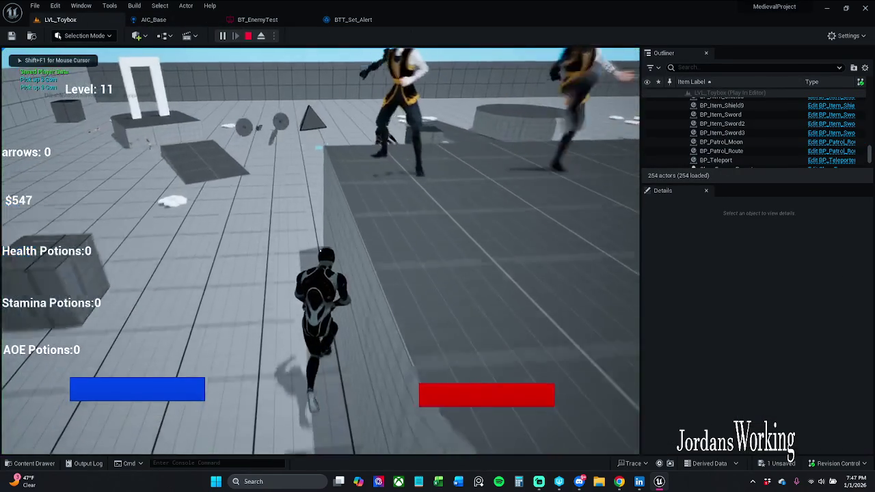
key(w)
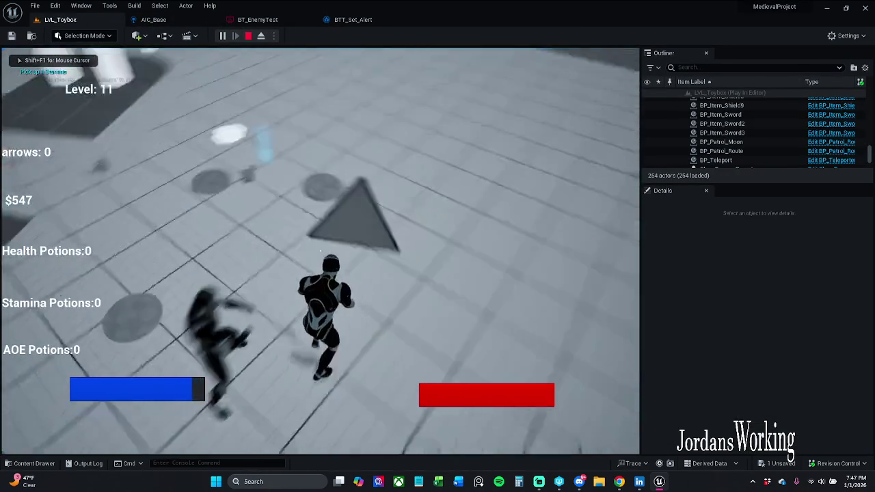
key(w)
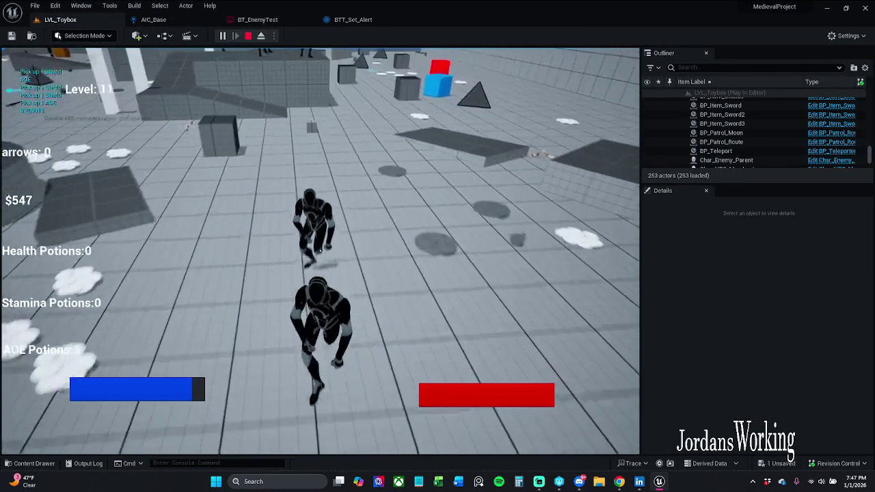
key(w)
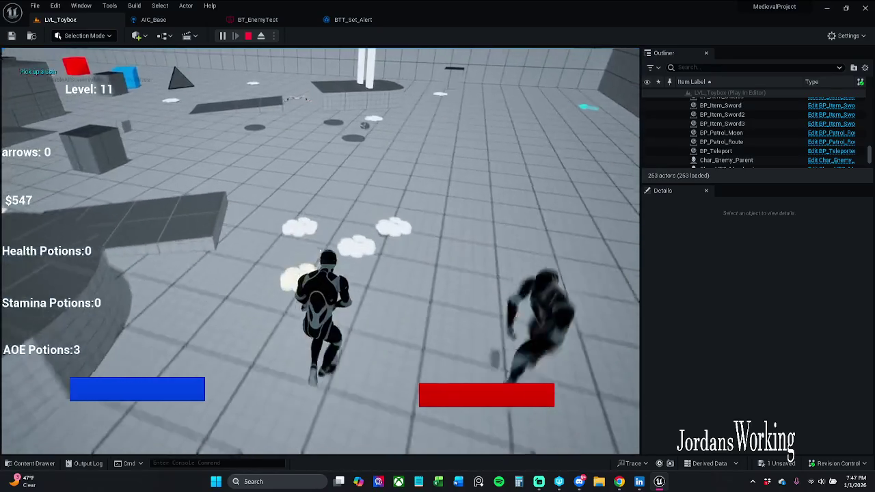
key(w)
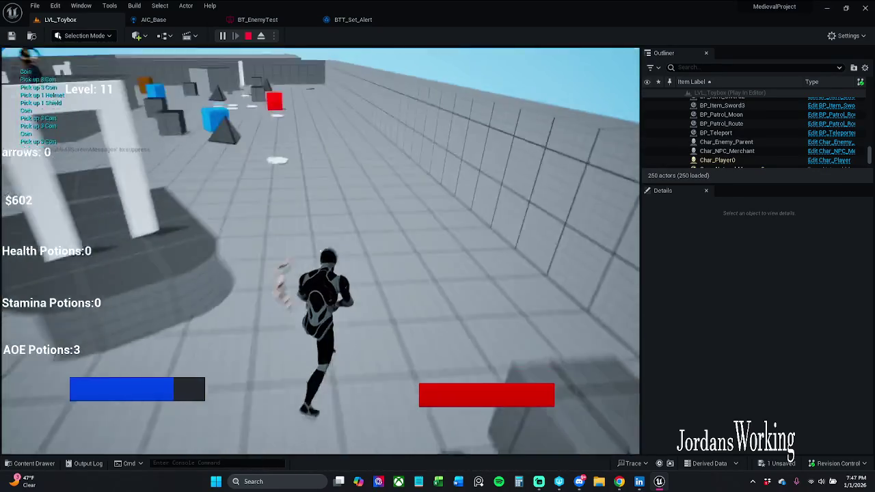
key(w)
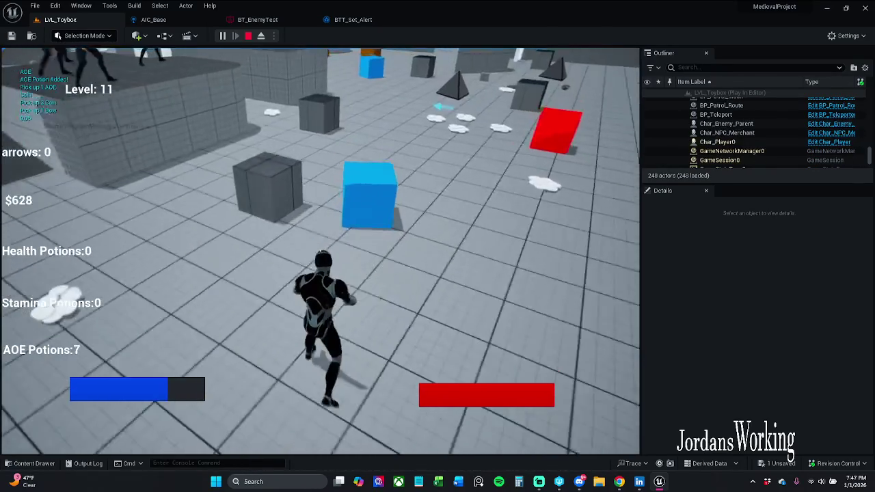
key(w)
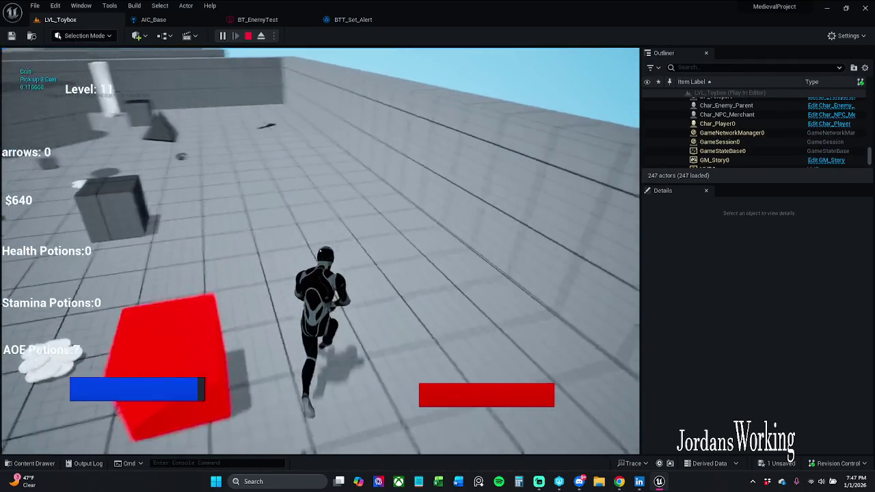
key(w)
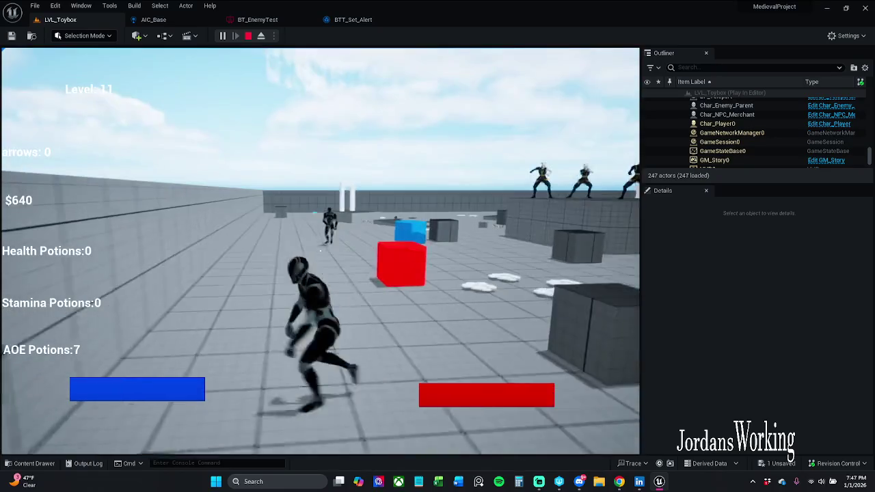
key(w)
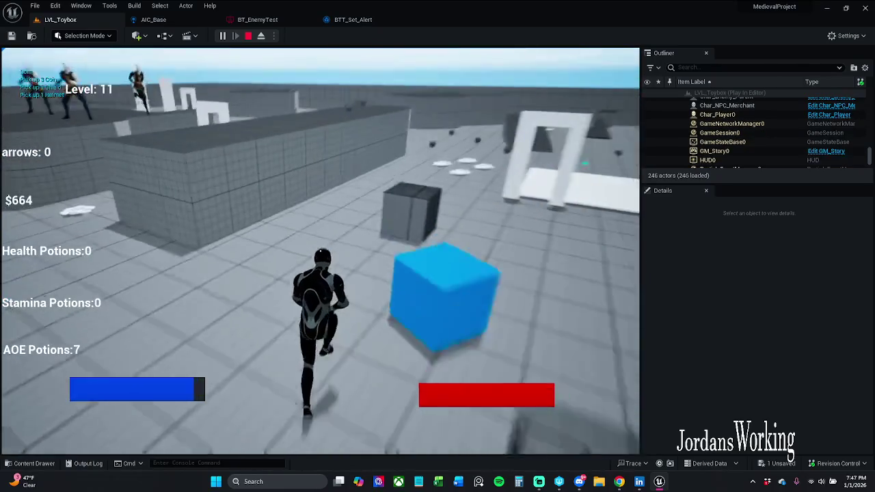
key(w)
key(space)
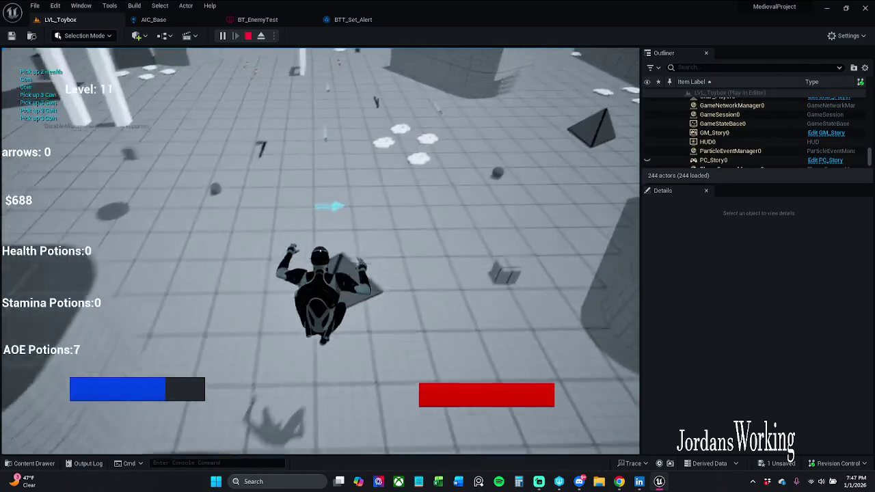
key(Escape)
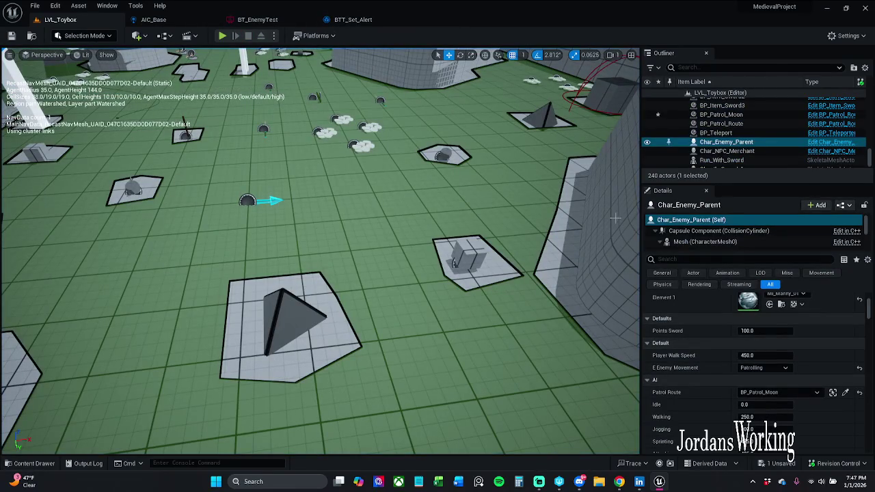
Save all modified assets, checking out BP_Patrol_Moon, and glance through the open asset tabs
click(35, 5)
click(72, 64)
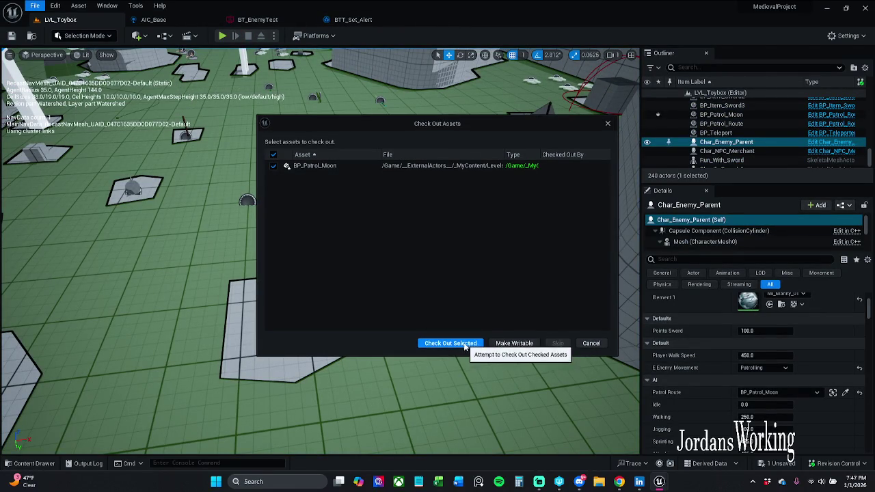
click(462, 343)
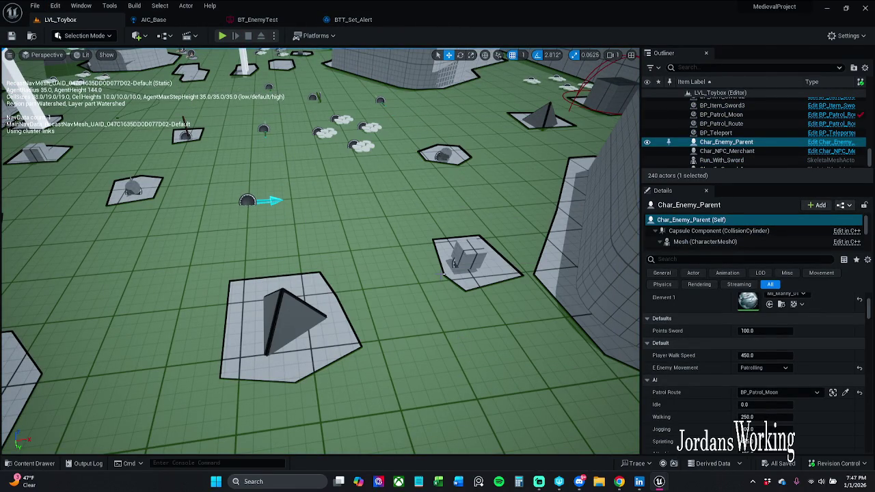
click(354, 19)
mouse_move(422, 168)
mouse_down()
mouse_move(336, 156)
mouse_move(473, 133)
mouse_up()
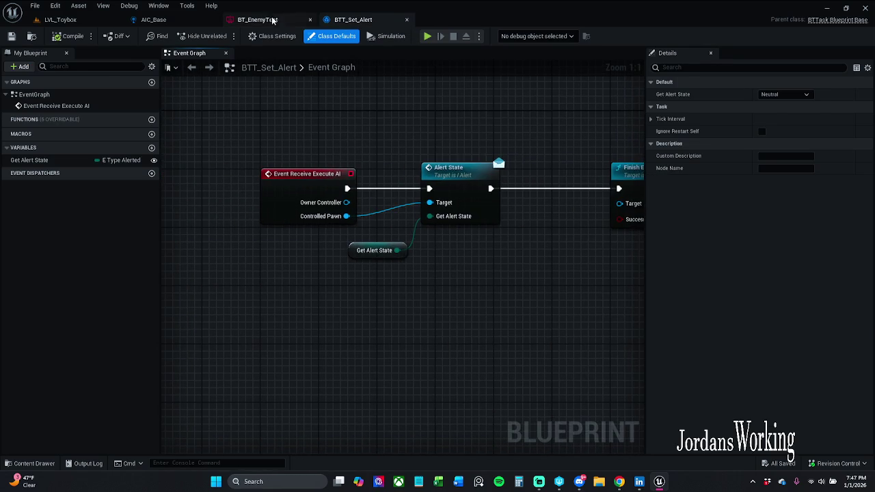
click(272, 21)
click(82, 19)
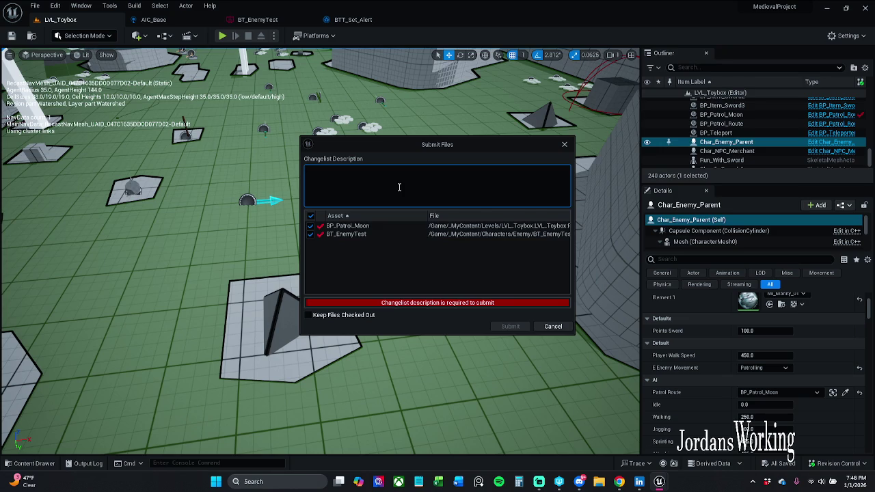
Submit changelist 272 described 'Check-in for the night basically.' and review the message log
text(Check-)
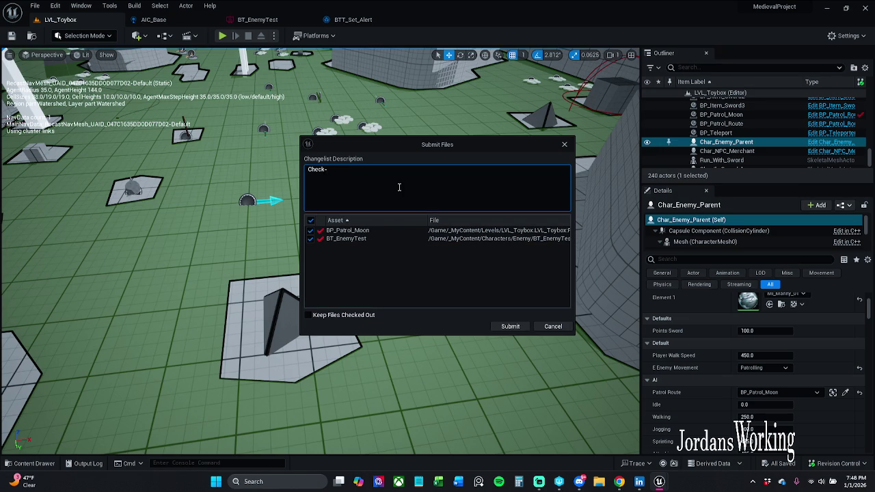
text(or the nig)
text(ht basically.)
click(506, 326)
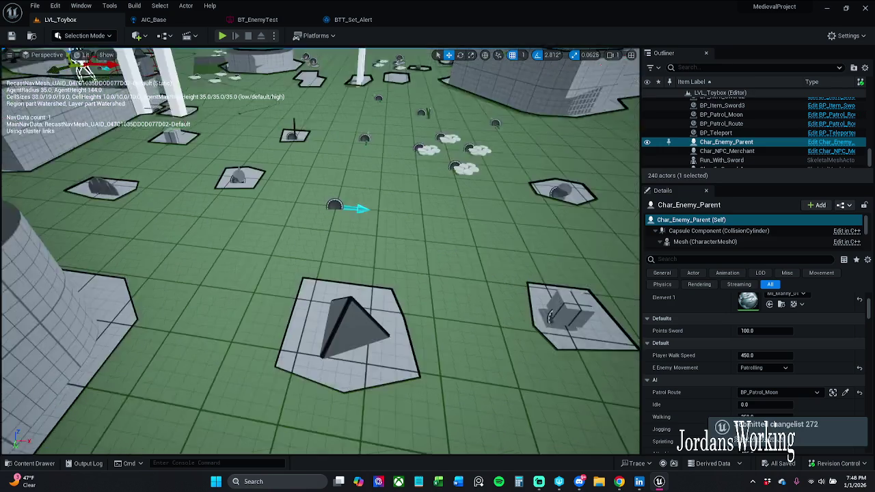
click(807, 451)
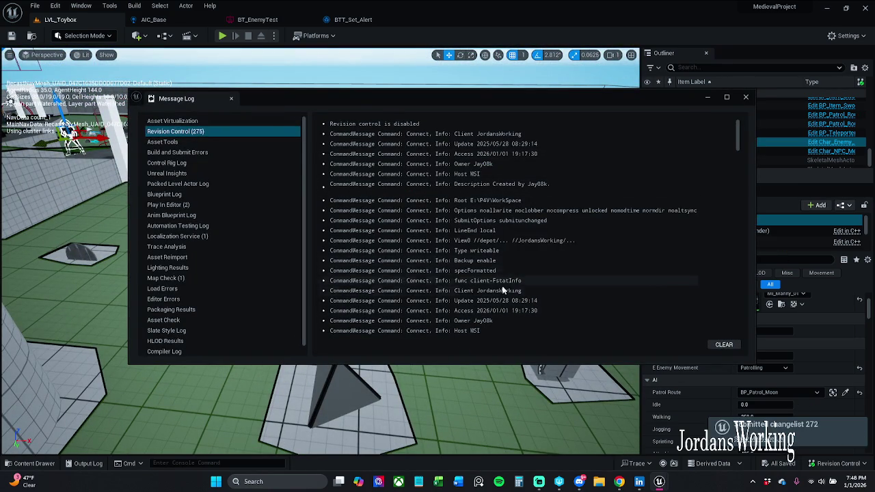
click(746, 97)
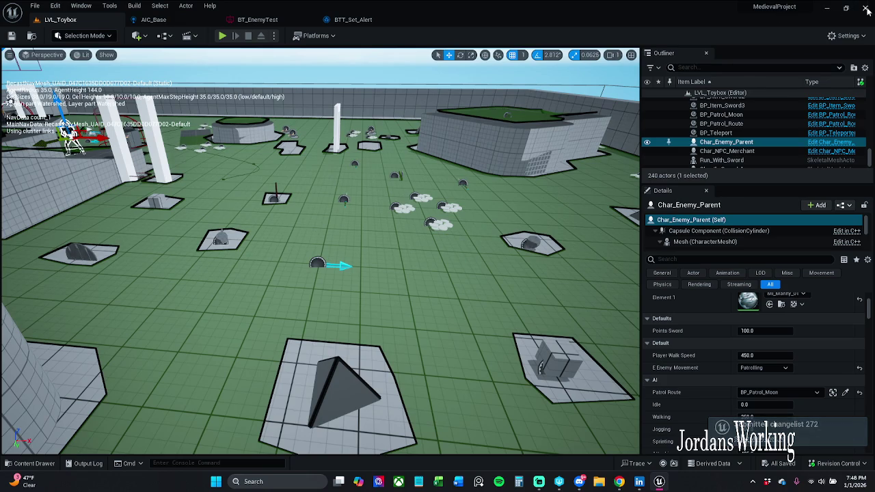
click(639, 481)
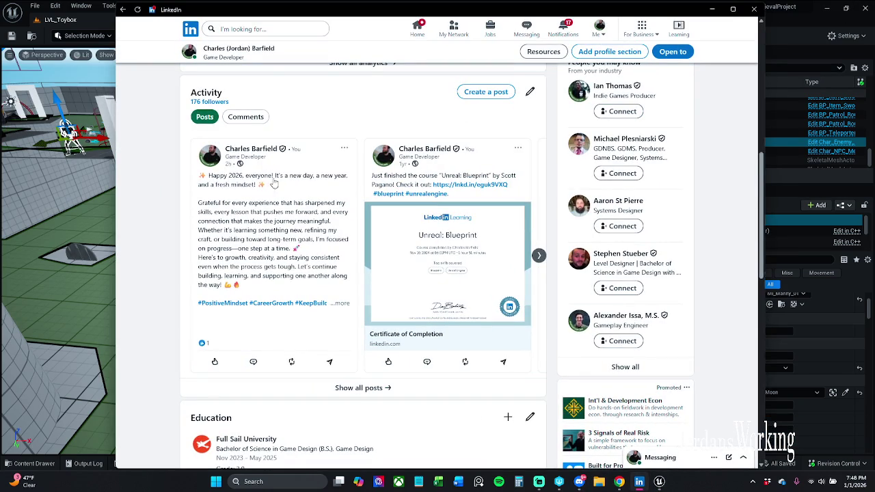
scroll(367, 160, up, 1)
scroll(367, 161, up, 5)
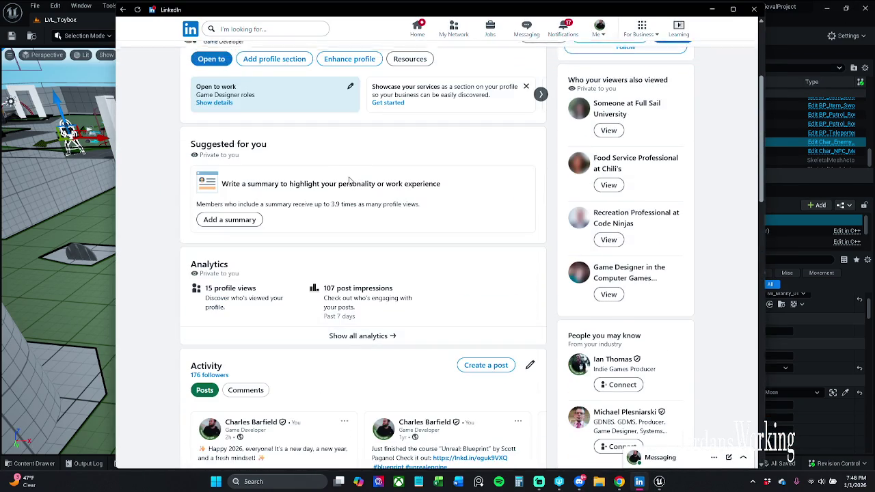
click(244, 127)
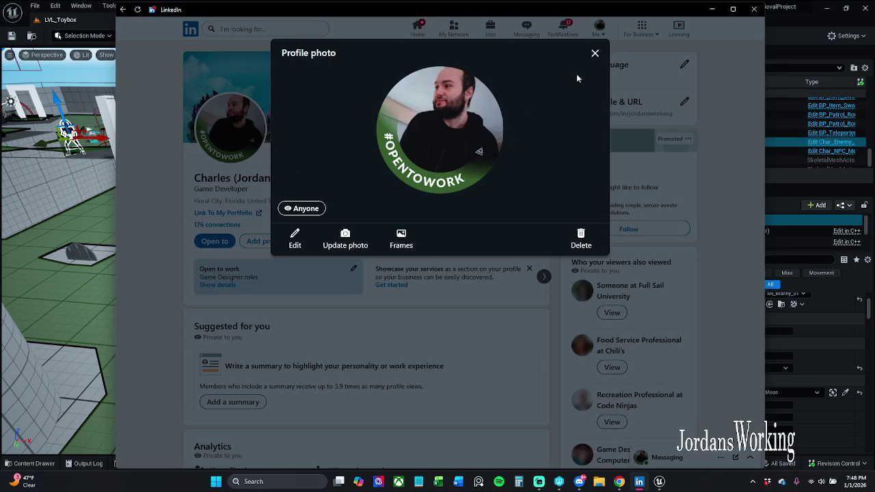
click(595, 53)
click(752, 9)
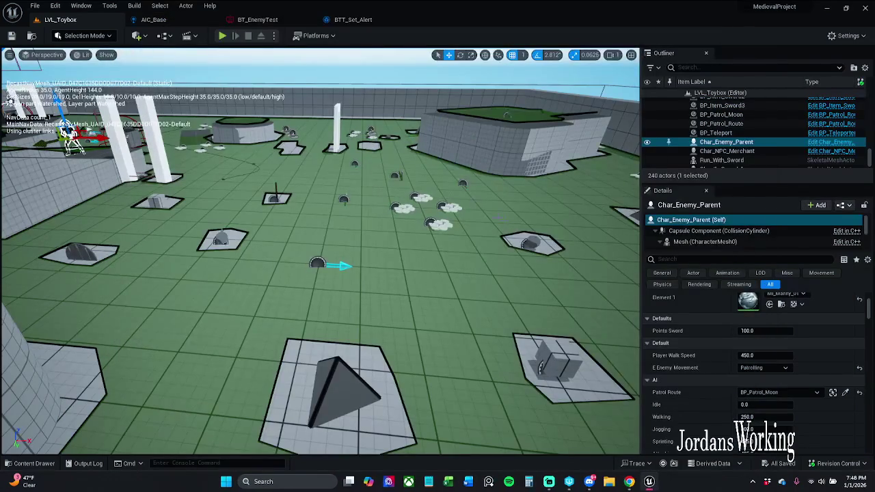